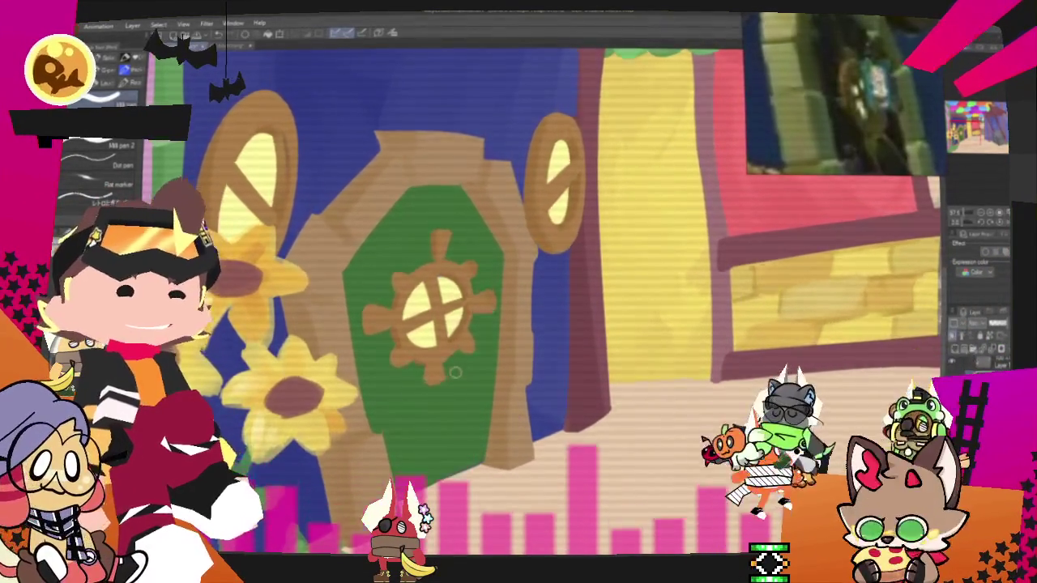
# Step: Zoom around the street scene, undoing then restoring the last stroke over the sky
pyautogui.scroll(-3, 608, 267)
pyautogui.scroll(-2, 607, 268)
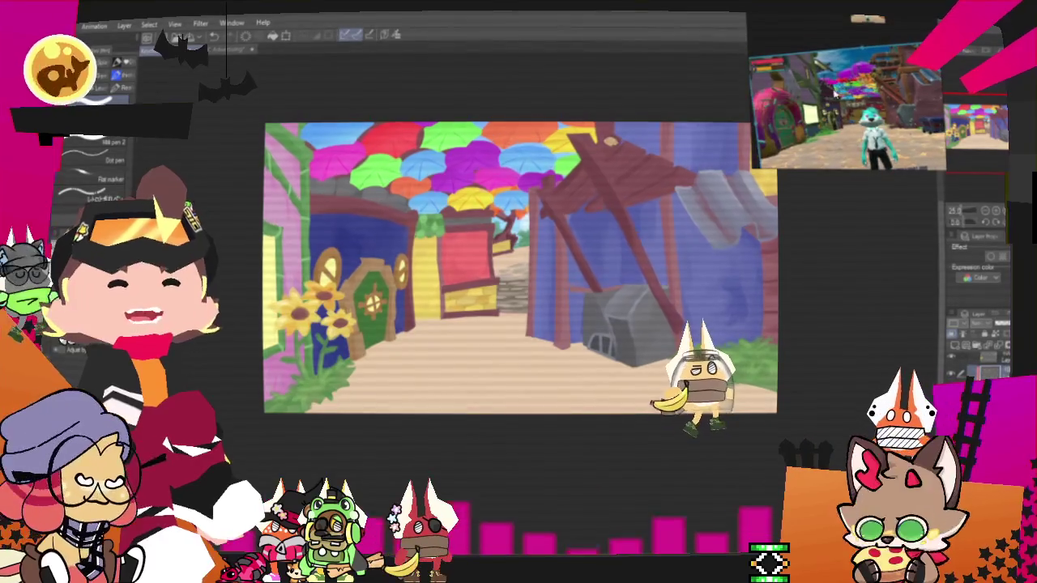
pyautogui.scroll(-2, 669, 166)
pyautogui.scroll(2, 545, 192)
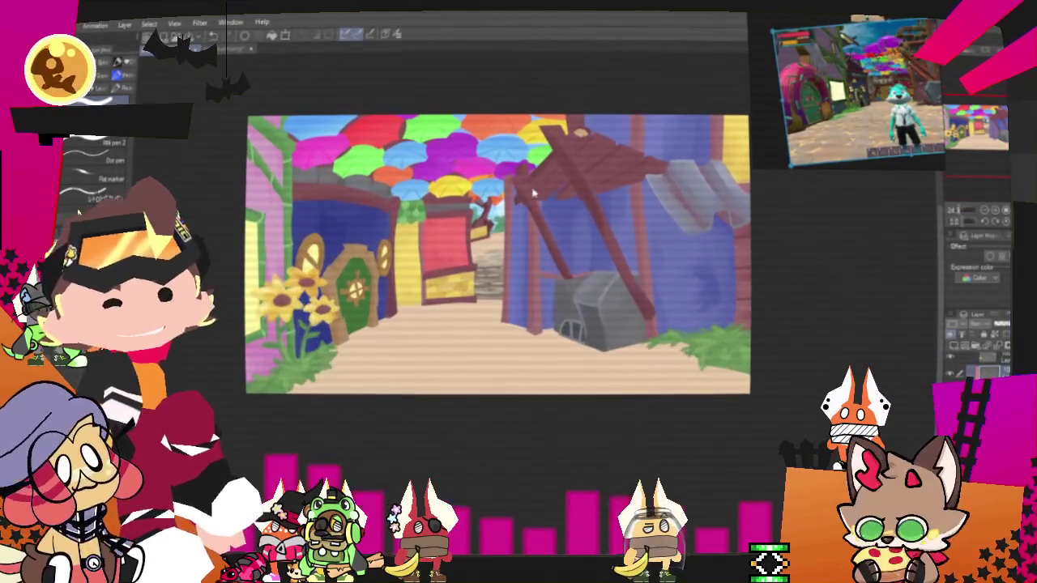
pyautogui.scroll(1, 448, 188)
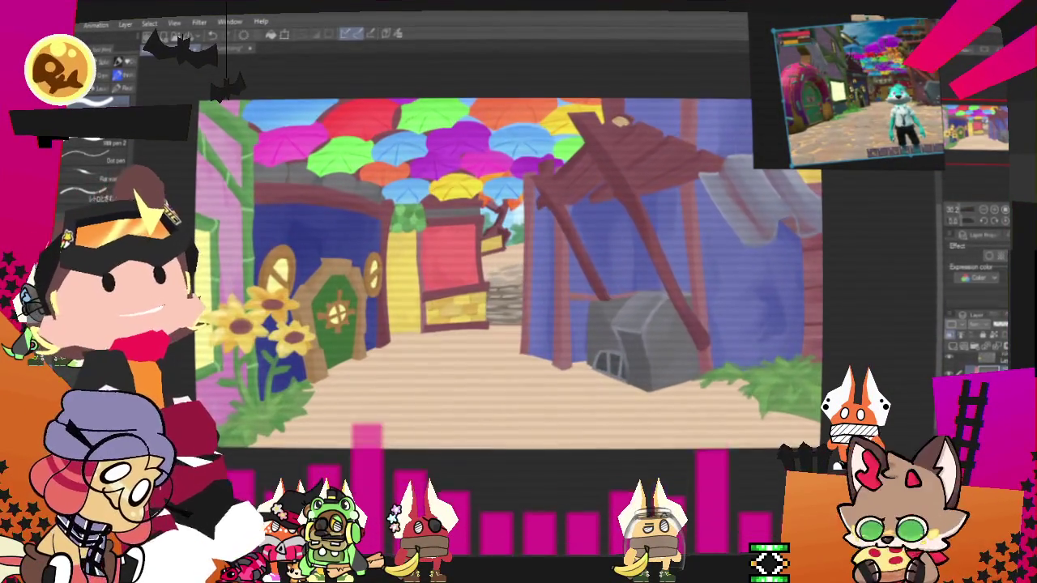
pyautogui.scroll(3, 281, 308)
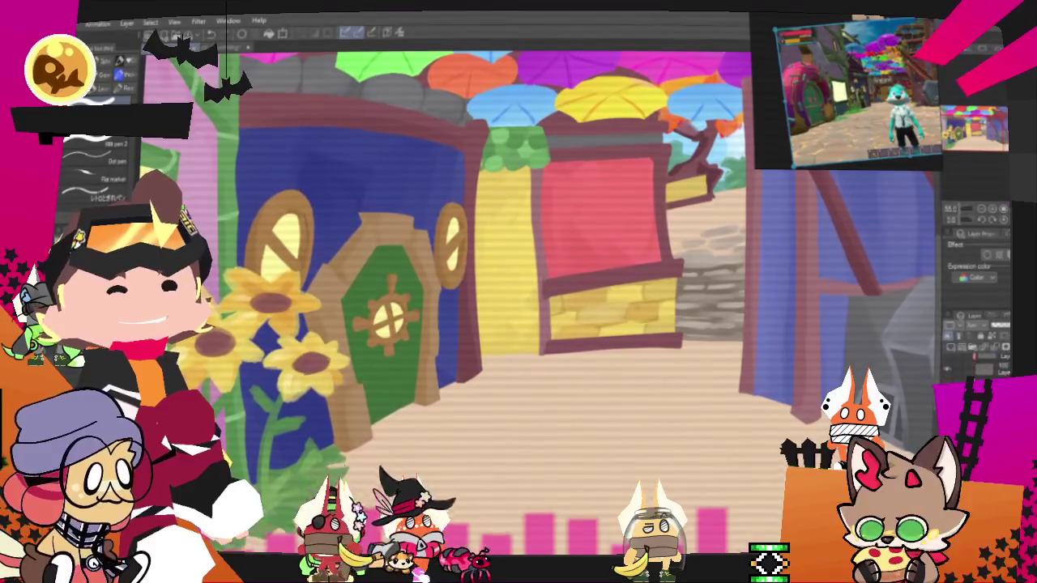
pyautogui.hotkey('ctrl', 'z')
pyautogui.hotkey('ctrl', 'y')
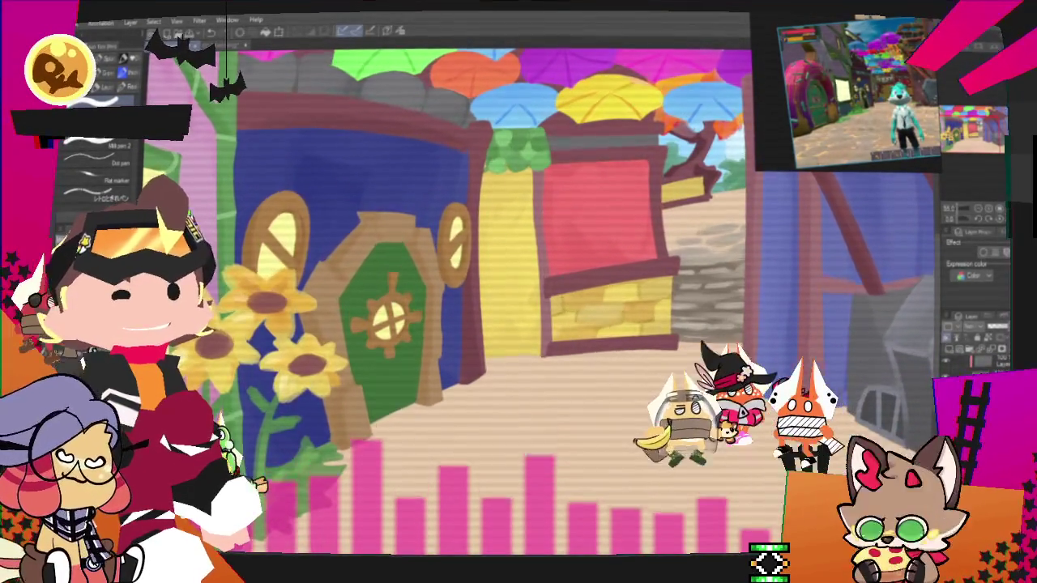
# Step: Pan and zoom to bring the upper street scene and umbrella canopy into view
pyautogui.moveTo(389, 324); pyautogui.dragTo(464, 387)
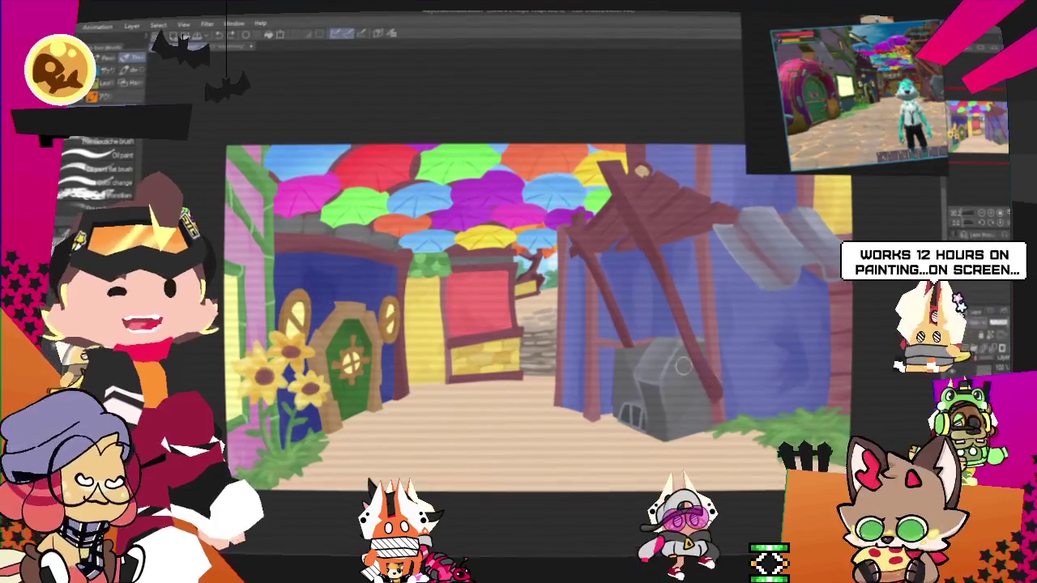
pyautogui.scroll(1, 573, 245)
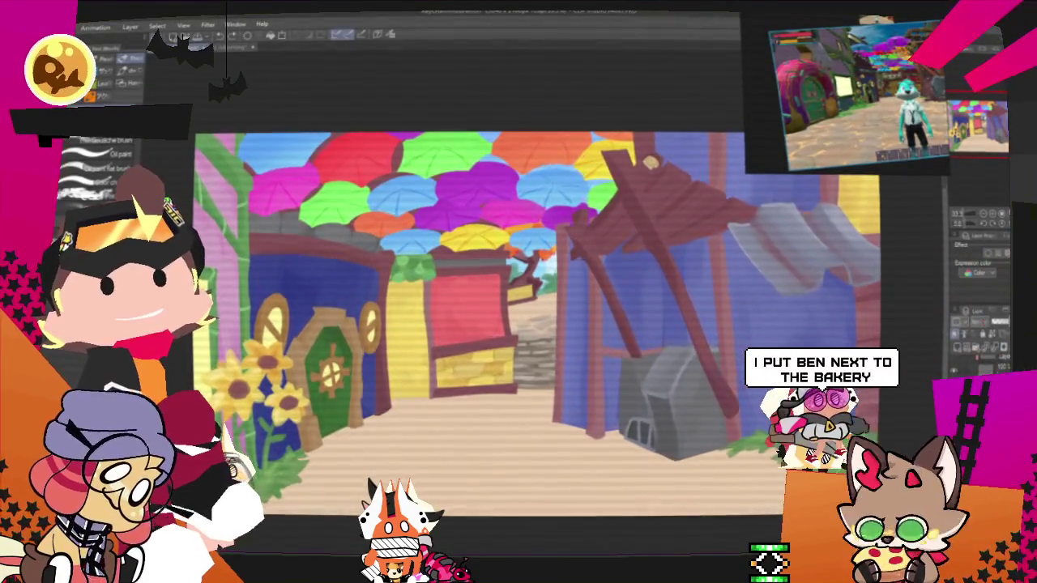
pyautogui.scroll(-1, 796, 409)
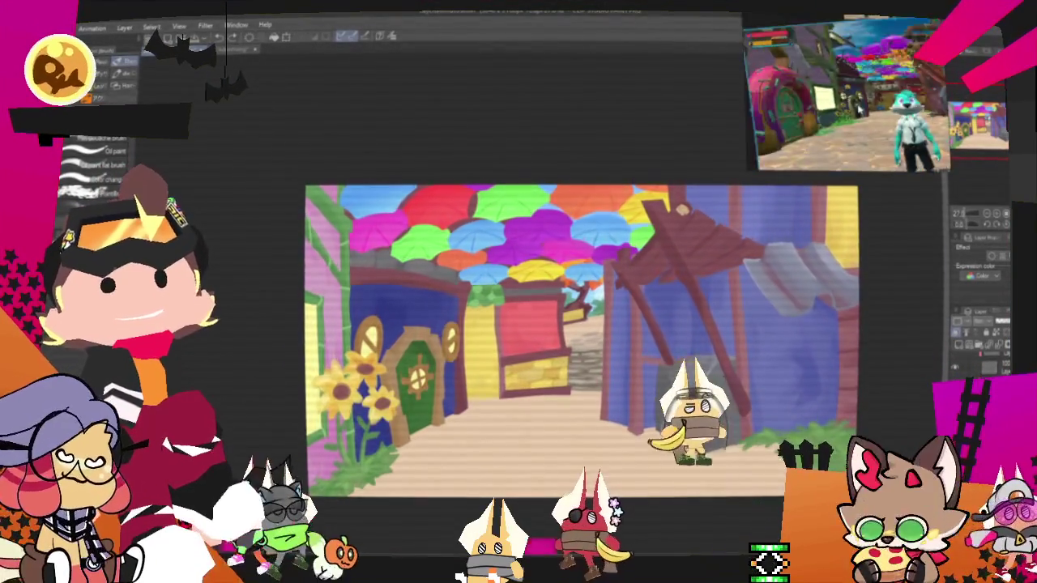
pyautogui.scroll(-1, 645, 170)
pyautogui.scroll(-1, 642, 177)
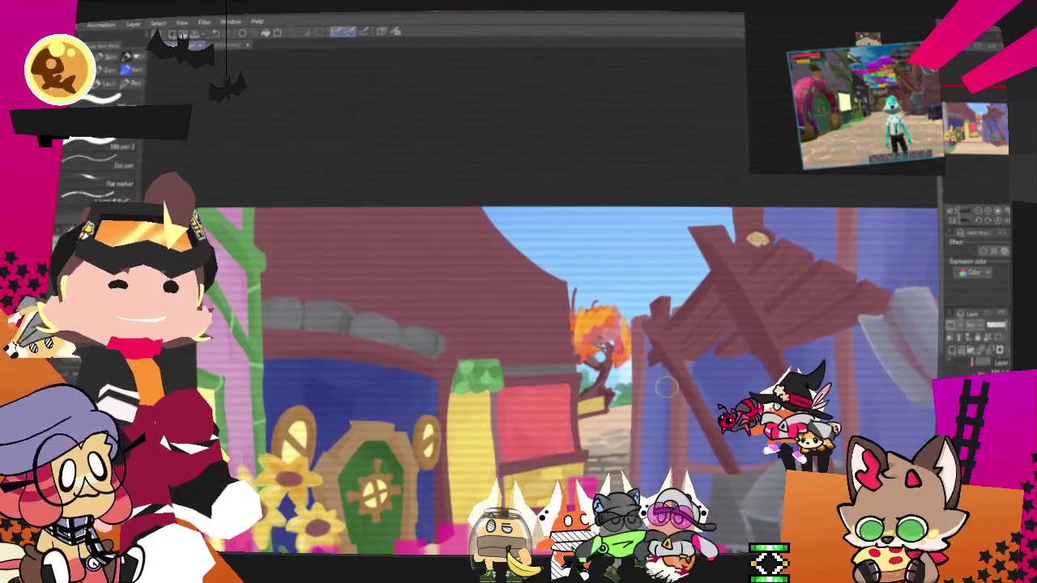
# Step: Switch to the Fill tool and flat-fill colour into the shopfronts and canopy
pyautogui.press('g')
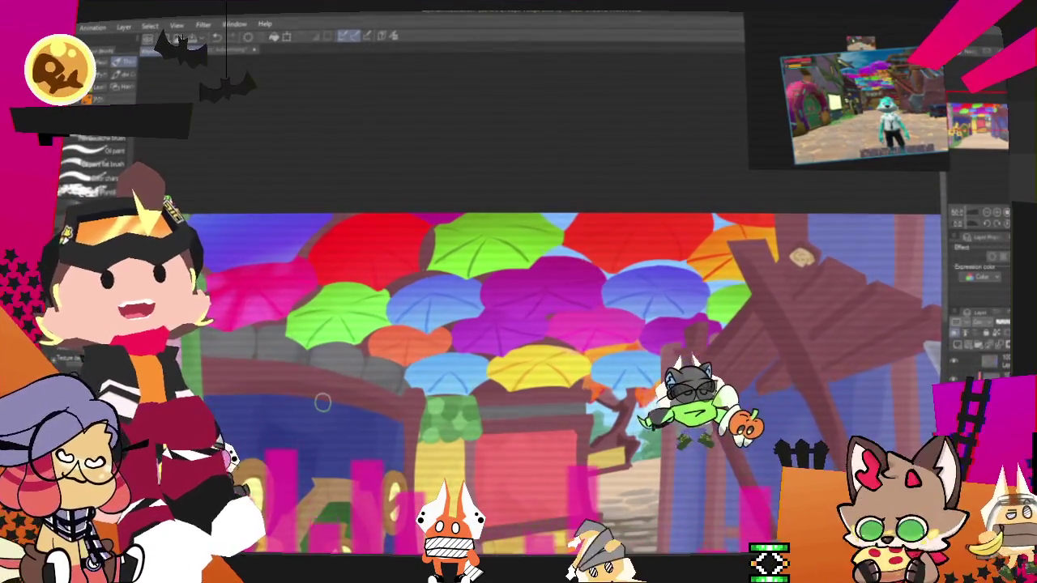
pyautogui.scroll(5, 568, 340)
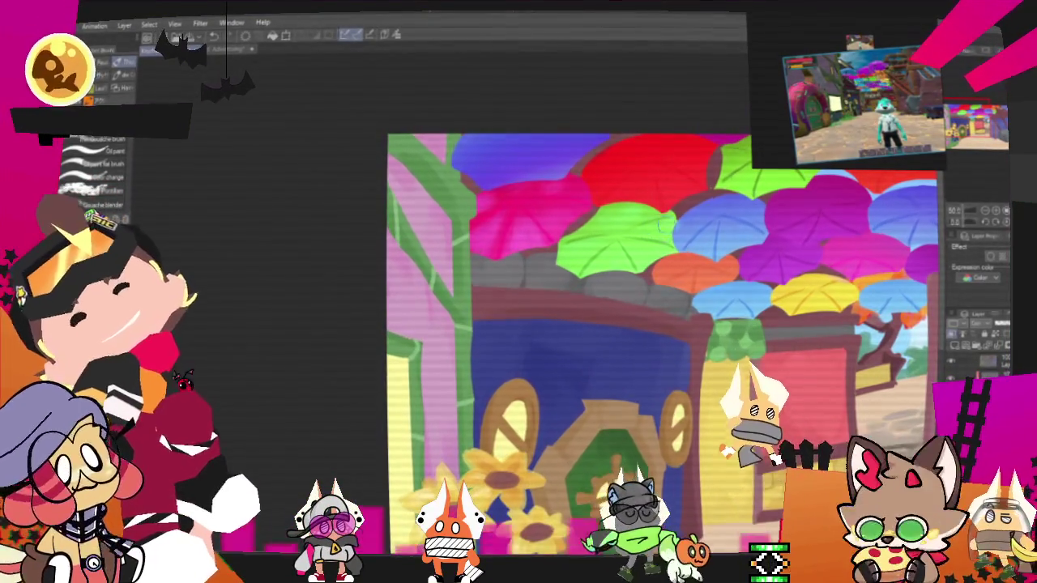
# Step: Pan the view over to the left shopfront for close-up touch-ups
pyautogui.moveTo(567, 341)
pyautogui.mouseDown()
pyautogui.moveTo(478, 405)
pyautogui.moveTo(453, 346)
pyautogui.mouseUp()
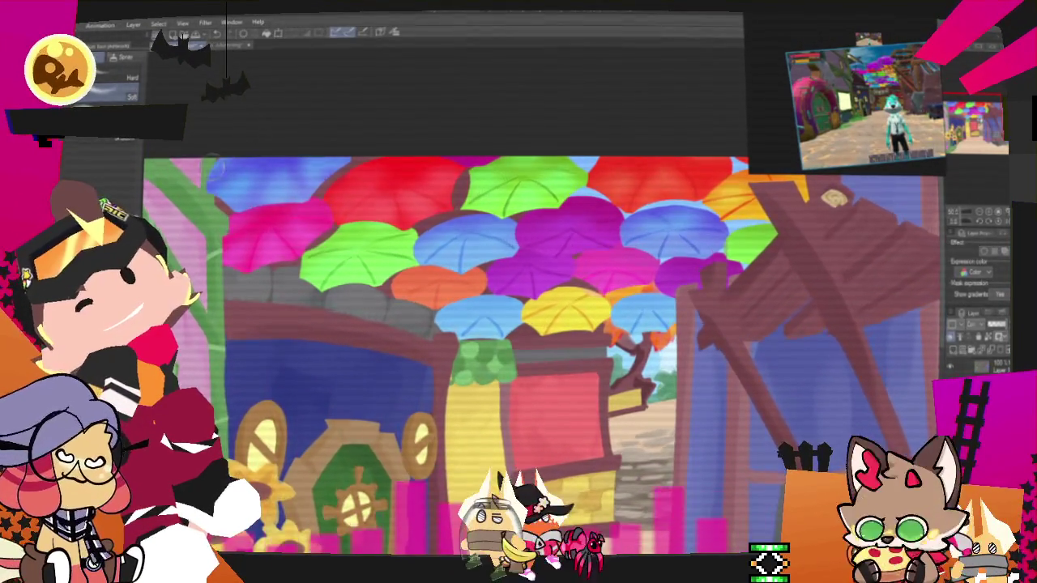
# Step: Fit the artwork in view, toggle the umbrella canopy off and on, and open its layer menu
pyautogui.scroll(2, 518, 324)
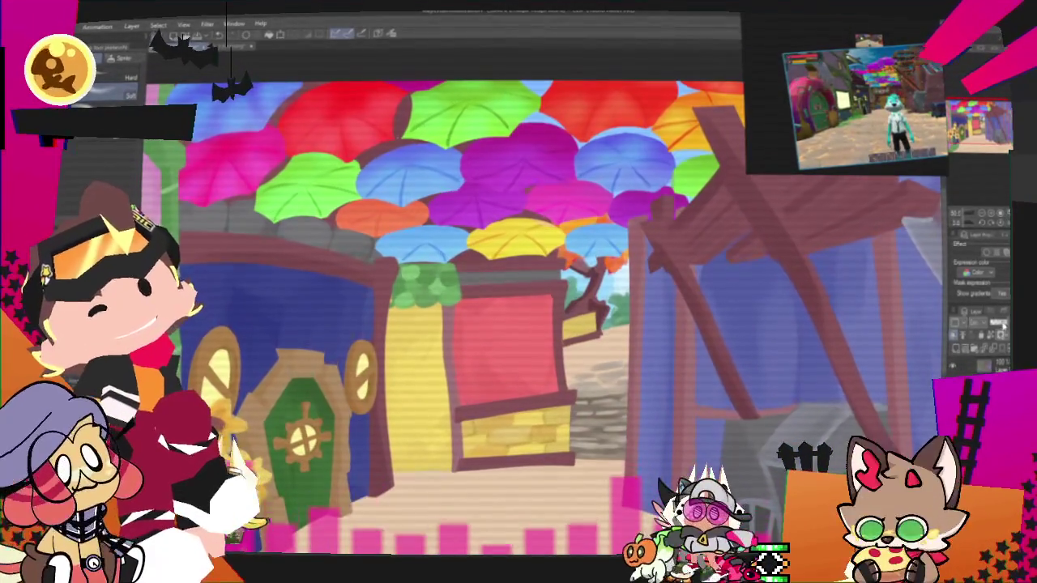
pyautogui.hotkey('ctrl', '-')
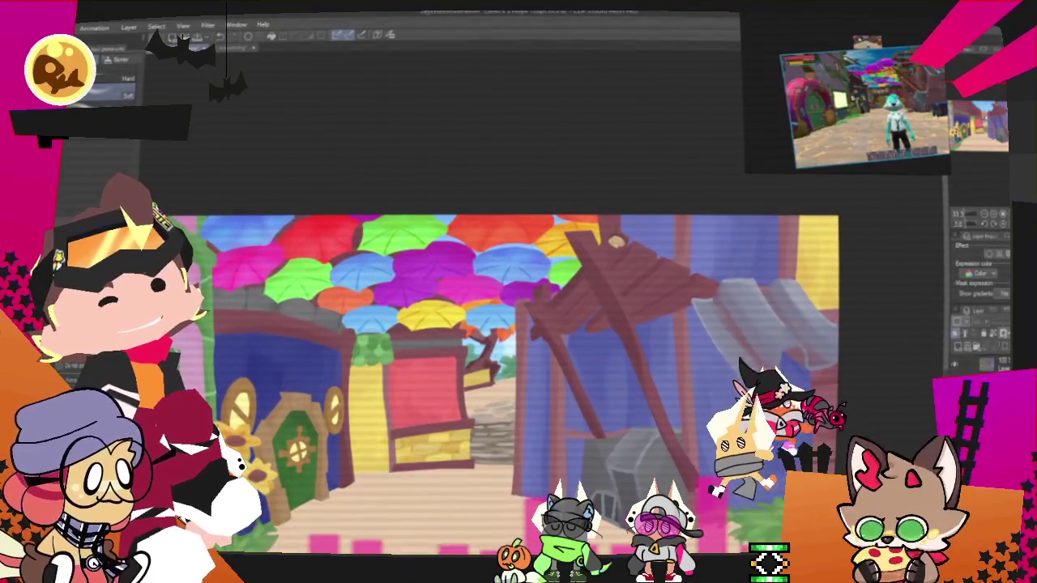
pyautogui.hotkey('ctrl', 'z')
pyautogui.hotkey('ctrl', 'y')
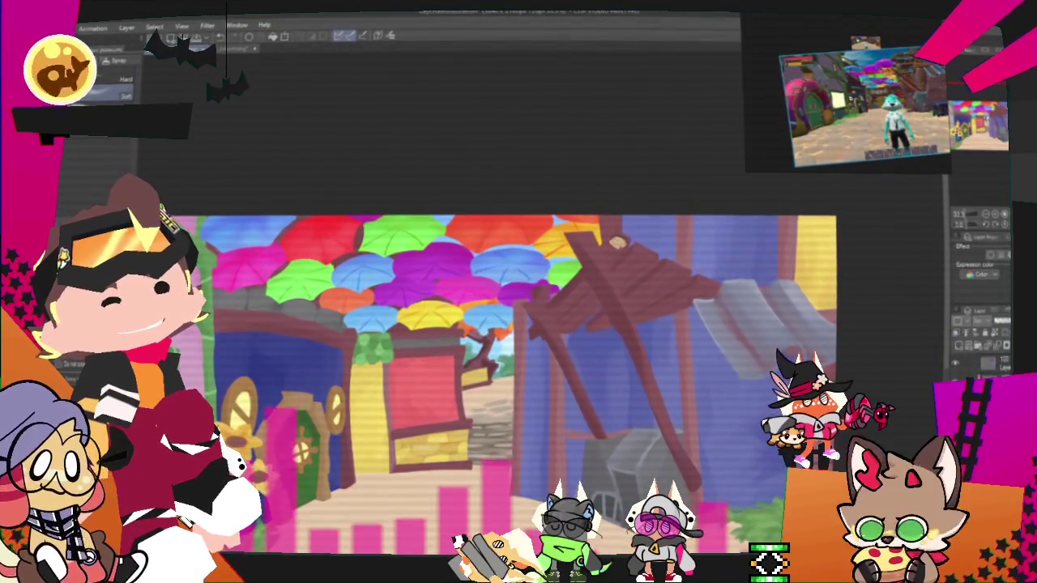
pyautogui.rightClick(972, 340)
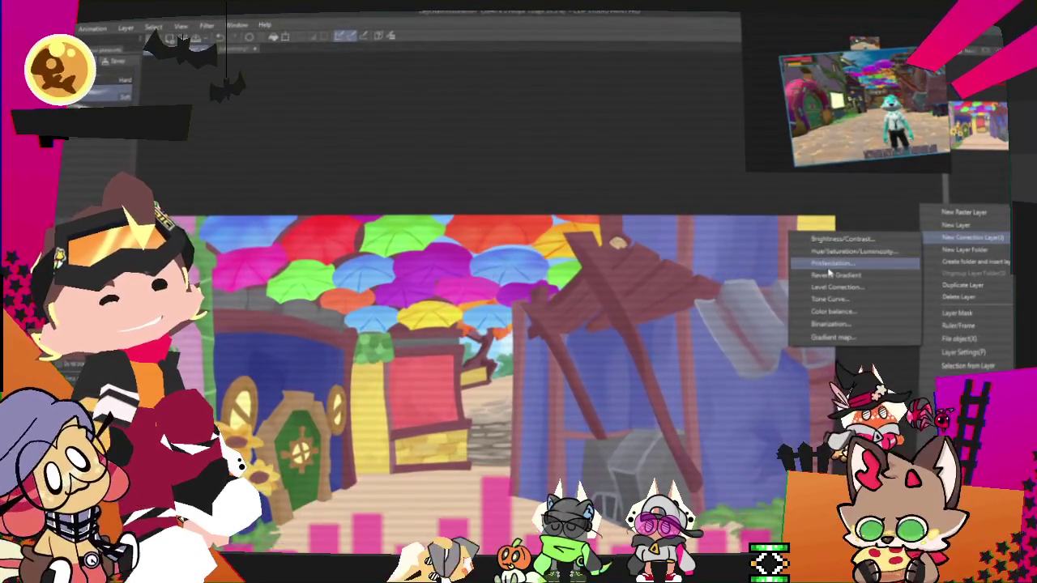
# Step: Add a Hue/Saturation/Luminosity correction with slightly warmer hue, saturation 10 and luminosity about 20
pyautogui.click(883, 264)
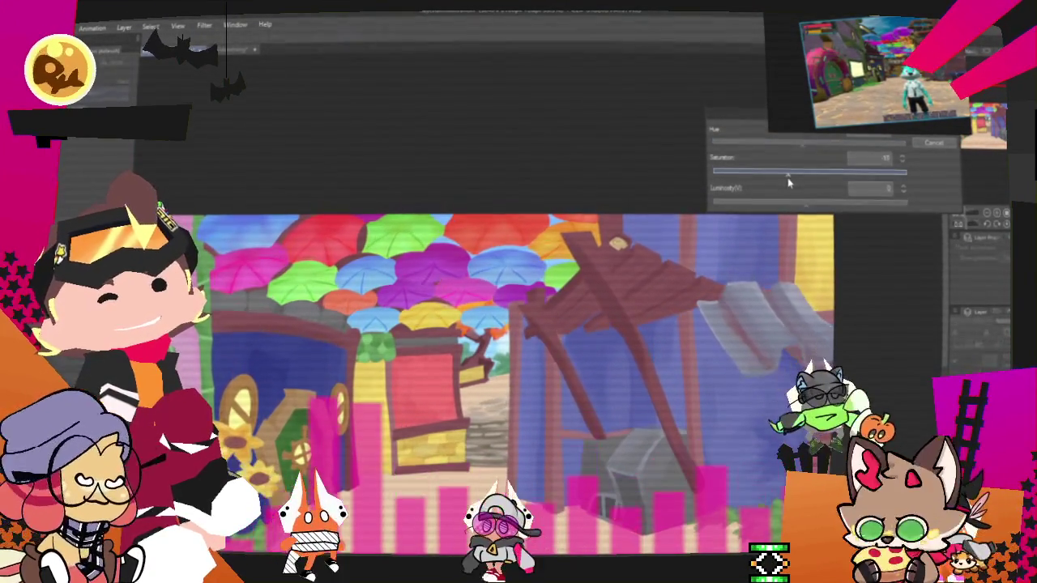
pyautogui.moveTo(819, 146); pyautogui.dragTo(821, 146)
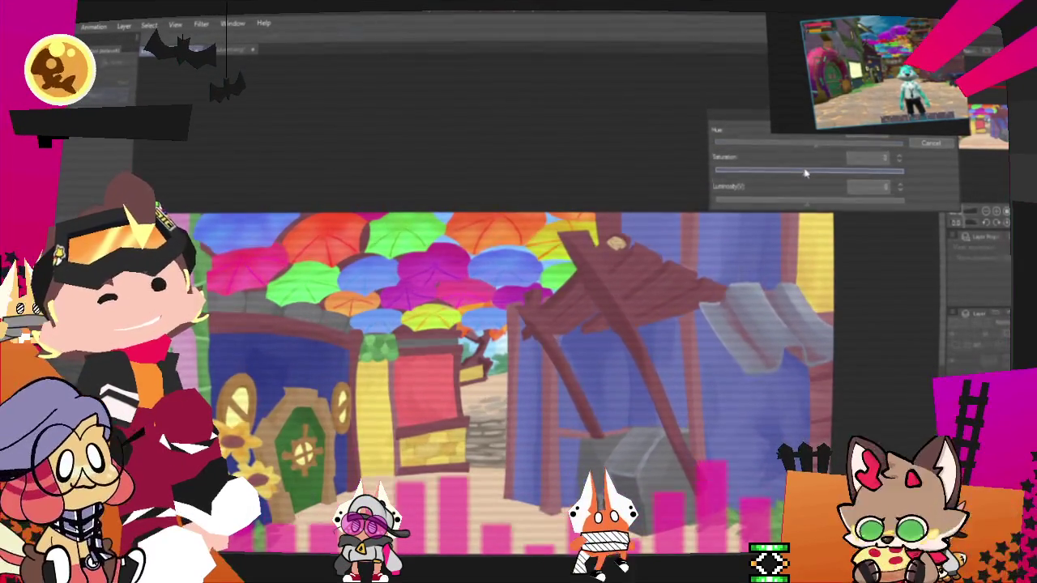
pyautogui.moveTo(803, 175); pyautogui.dragTo(785, 173)
pyautogui.moveTo(823, 204)
pyautogui.mouseDown()
pyautogui.moveTo(811, 207)
pyautogui.moveTo(821, 202)
pyautogui.mouseUp()
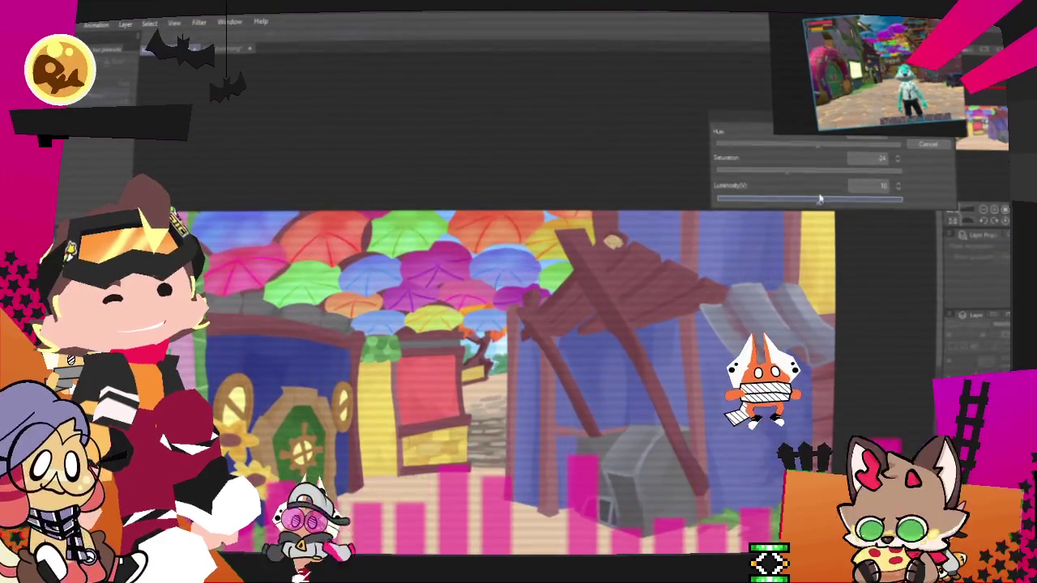
pyautogui.moveTo(784, 172)
pyautogui.mouseDown()
pyautogui.moveTo(800, 171)
pyautogui.moveTo(808, 148)
pyautogui.mouseUp()
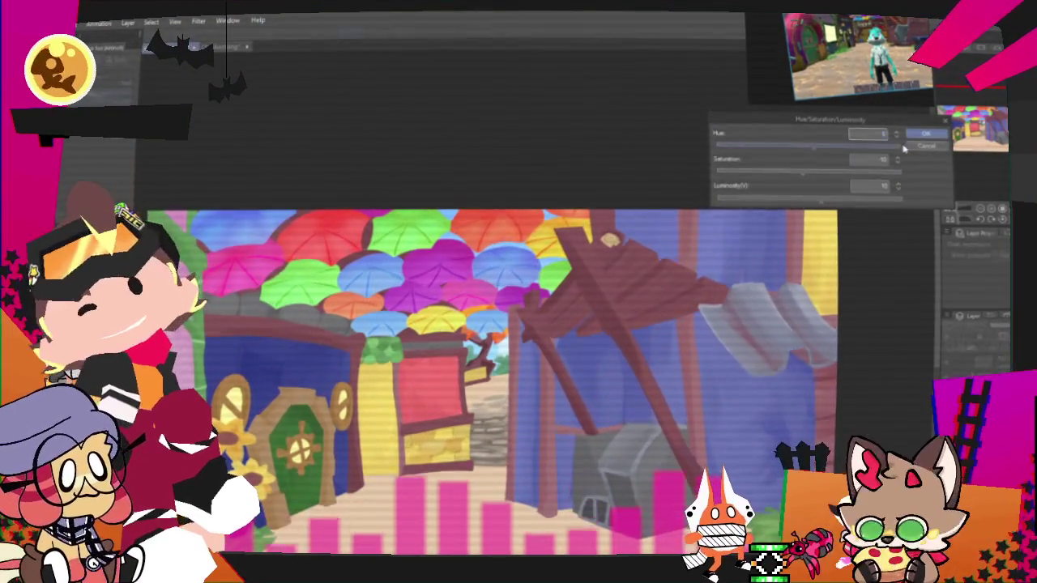
pyautogui.click(926, 134)
pyautogui.moveTo(519, 364)
pyautogui.mouseDown()
pyautogui.moveTo(595, 369)
pyautogui.moveTo(604, 393)
pyautogui.mouseUp()
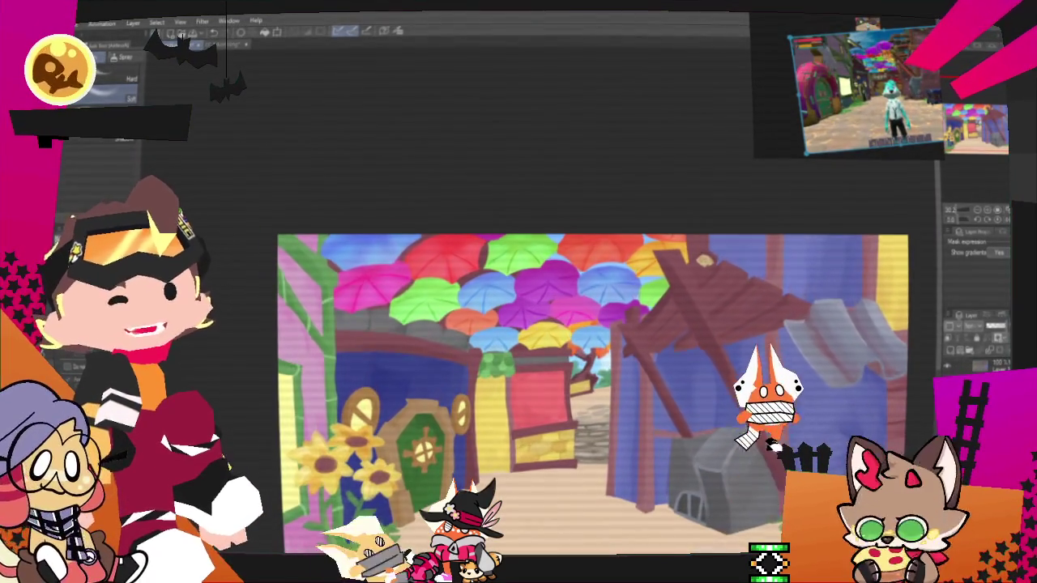
pyautogui.scroll(-2, 502, 282)
pyautogui.scroll(2, 503, 283)
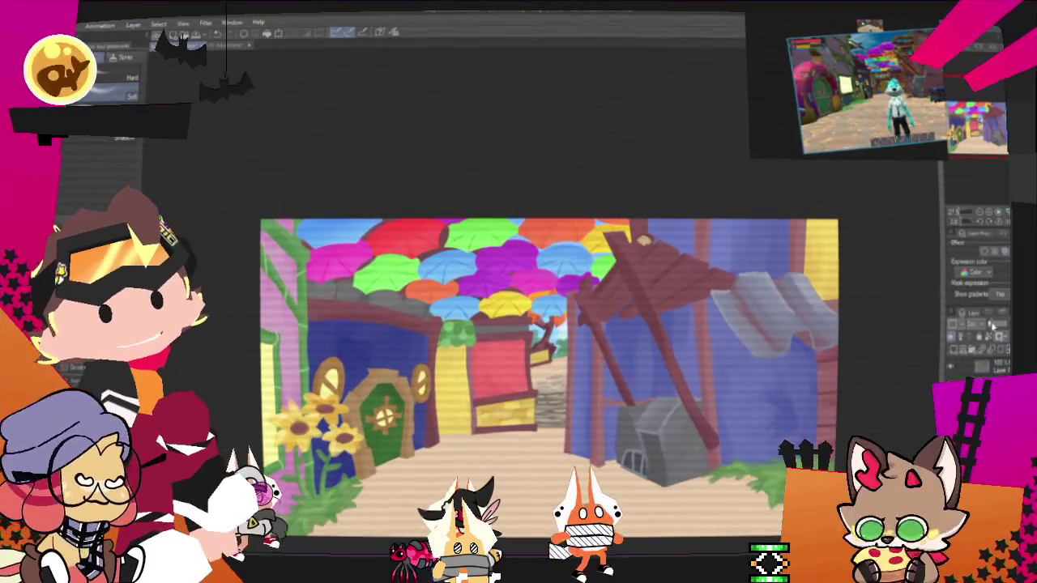
pyautogui.scroll(1, 534, 348)
pyautogui.scroll(-1, 534, 349)
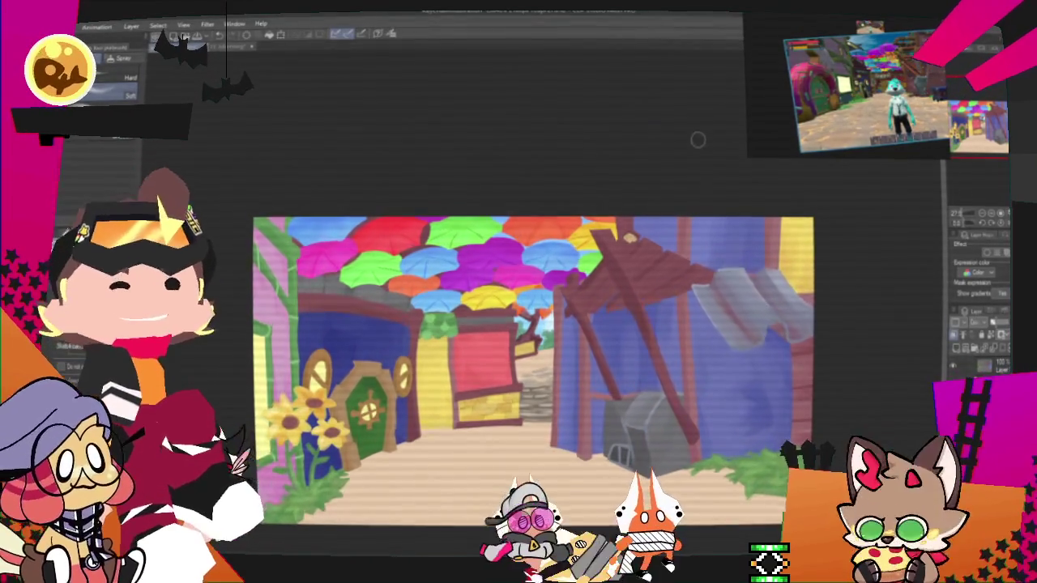
pyautogui.scroll(-2, 637, 255)
pyautogui.scroll(1, 538, 247)
pyautogui.scroll(1, 537, 247)
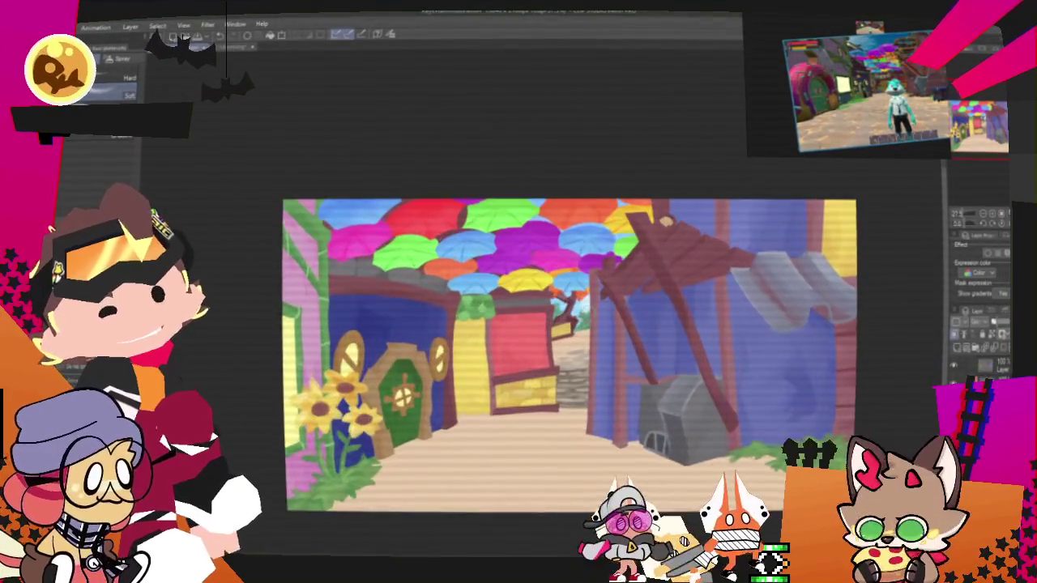
pyautogui.scroll(1, 538, 247)
pyautogui.scroll(-1, 538, 247)
pyautogui.scroll(1, 538, 248)
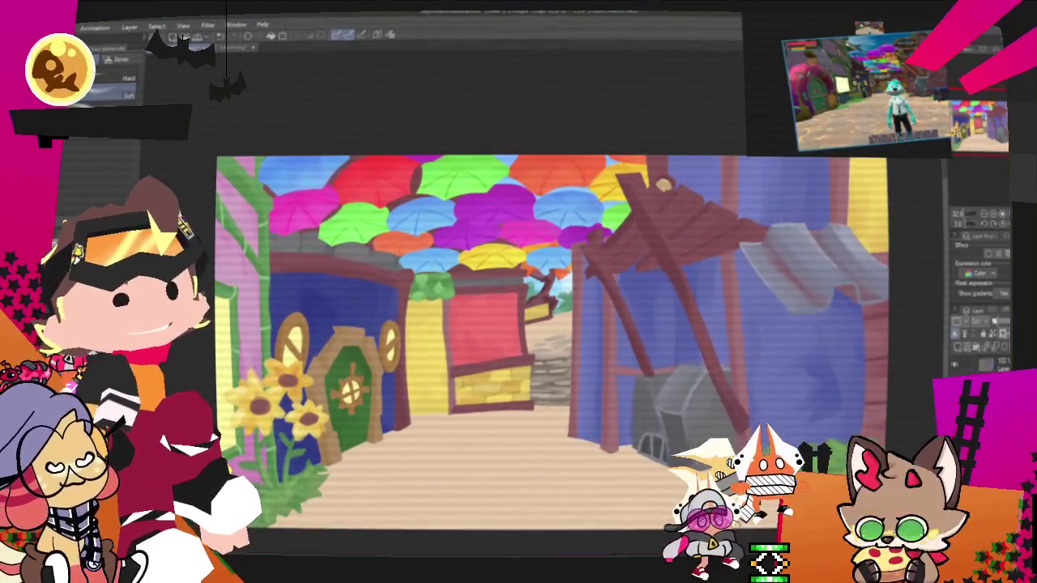
pyautogui.scroll(-1, 538, 248)
pyautogui.scroll(-1, 570, 284)
pyautogui.scroll(1, 569, 284)
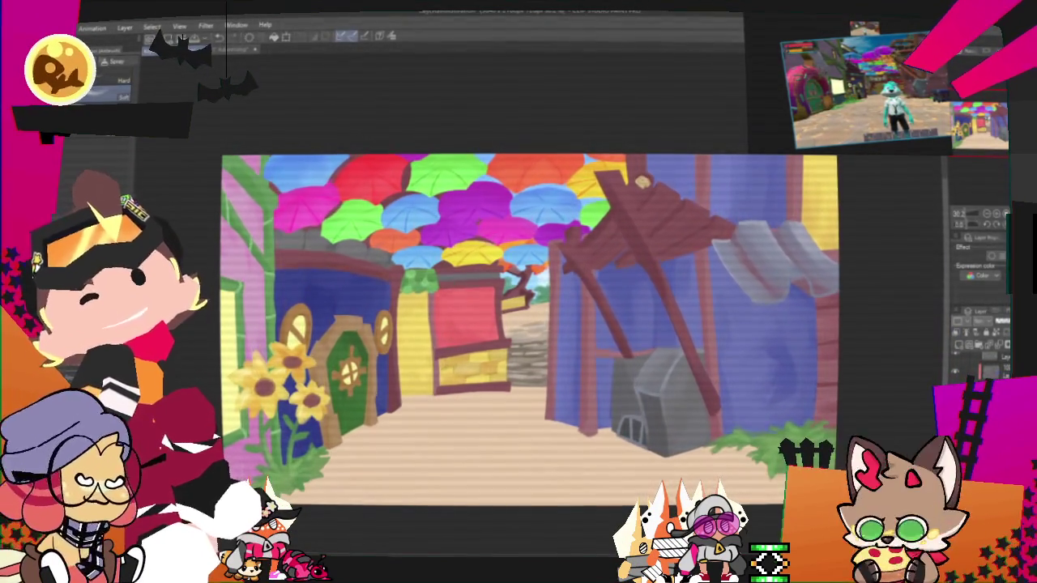
# Step: Try several blending modes on the umbrella layer, ending on one with saturated colours
pyautogui.click(982, 319)
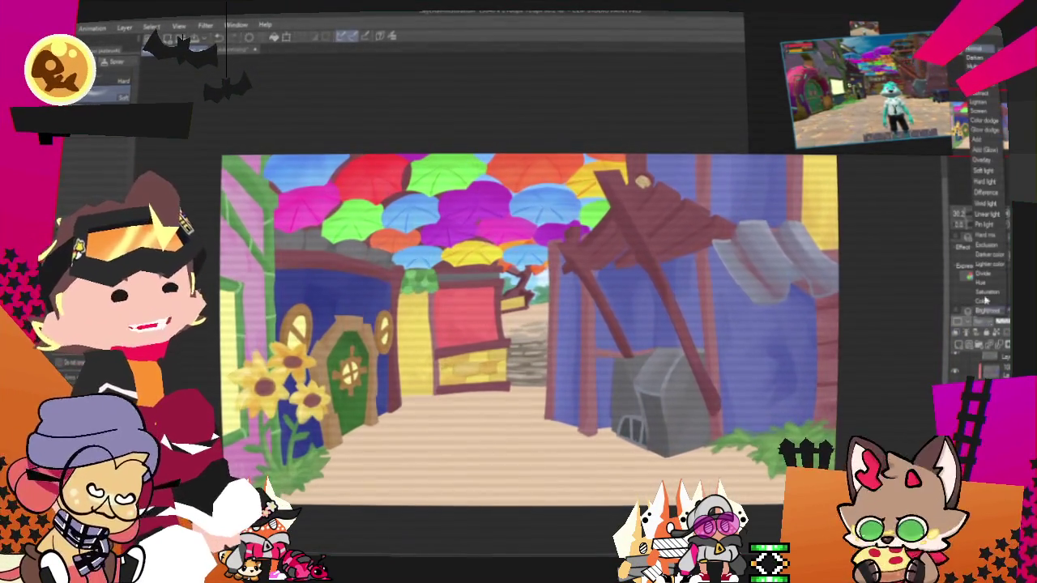
pyautogui.click(995, 122)
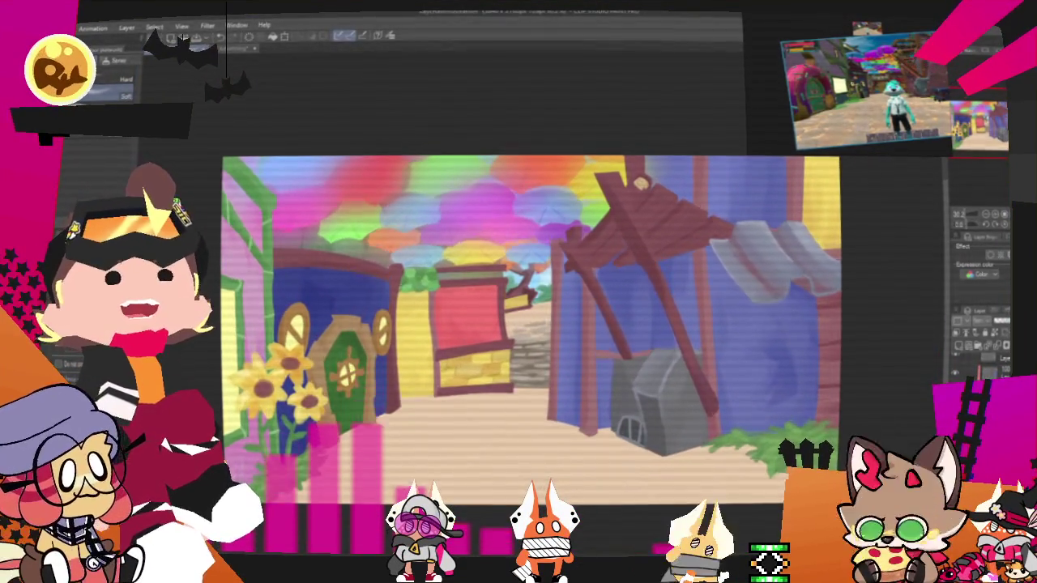
pyautogui.click(969, 321)
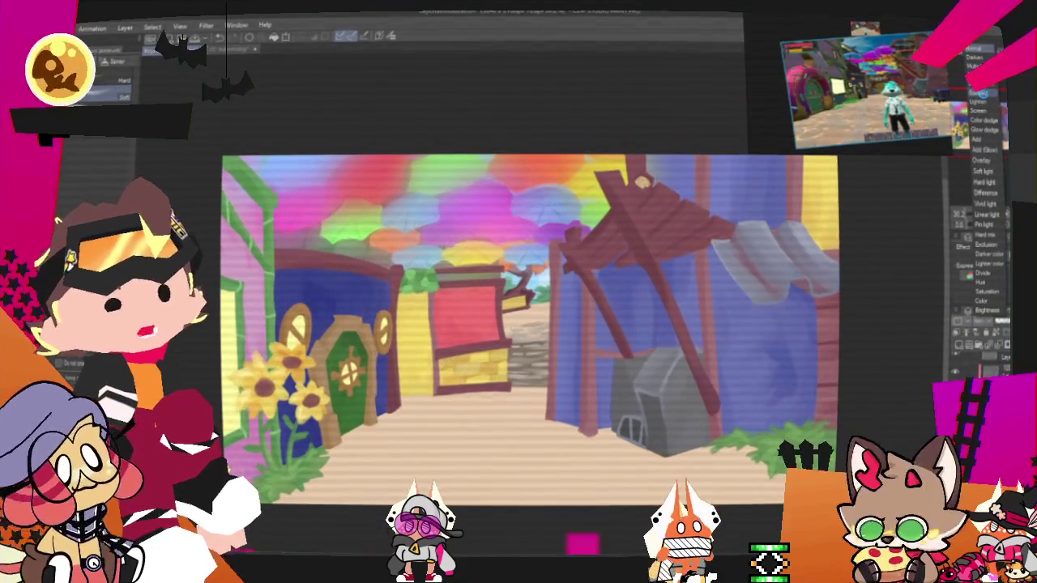
pyautogui.click(984, 121)
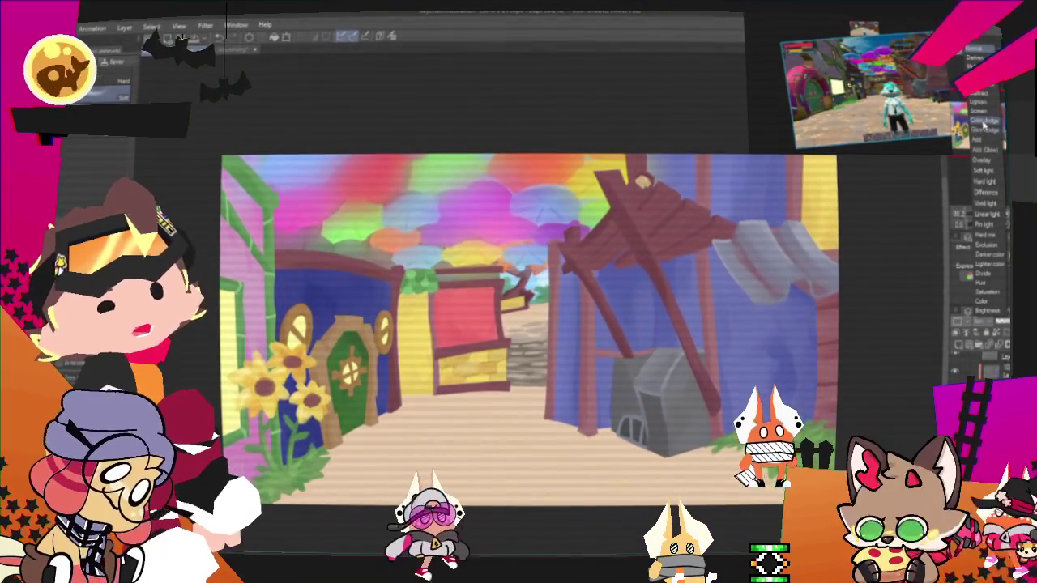
pyautogui.click(966, 324)
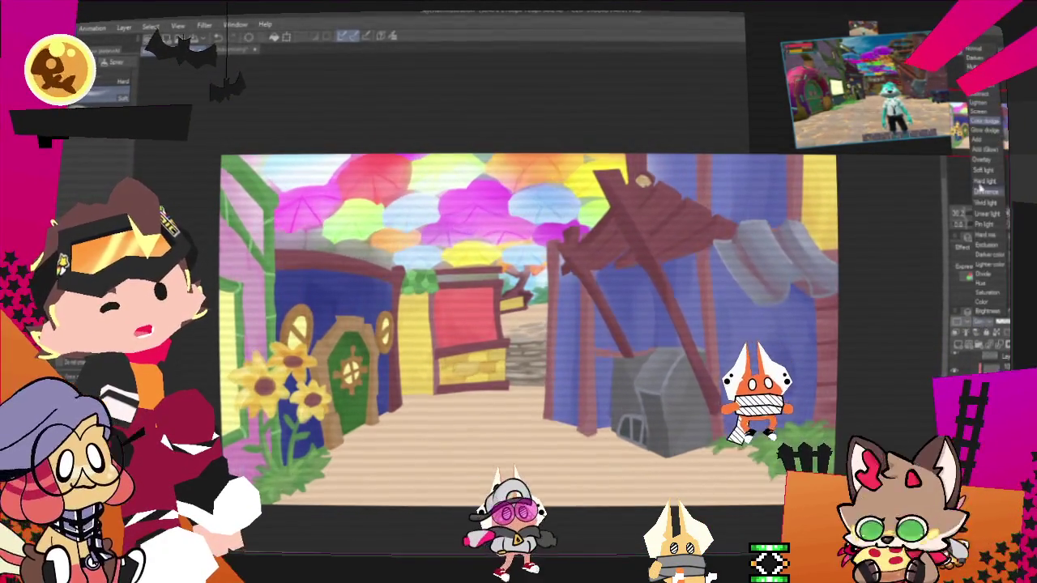
pyautogui.click(983, 129)
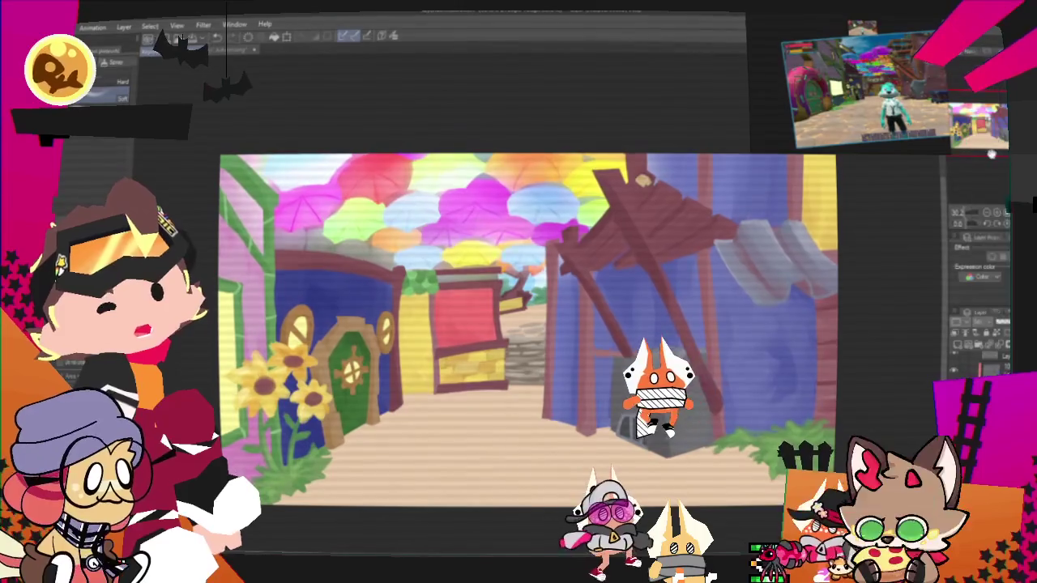
pyautogui.click(1001, 324)
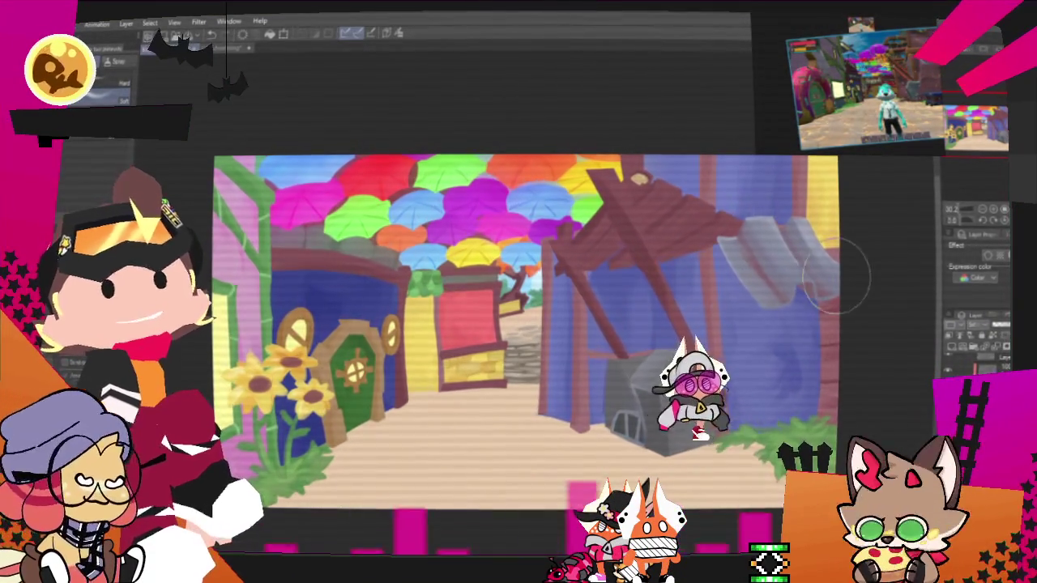
pyautogui.click(975, 322)
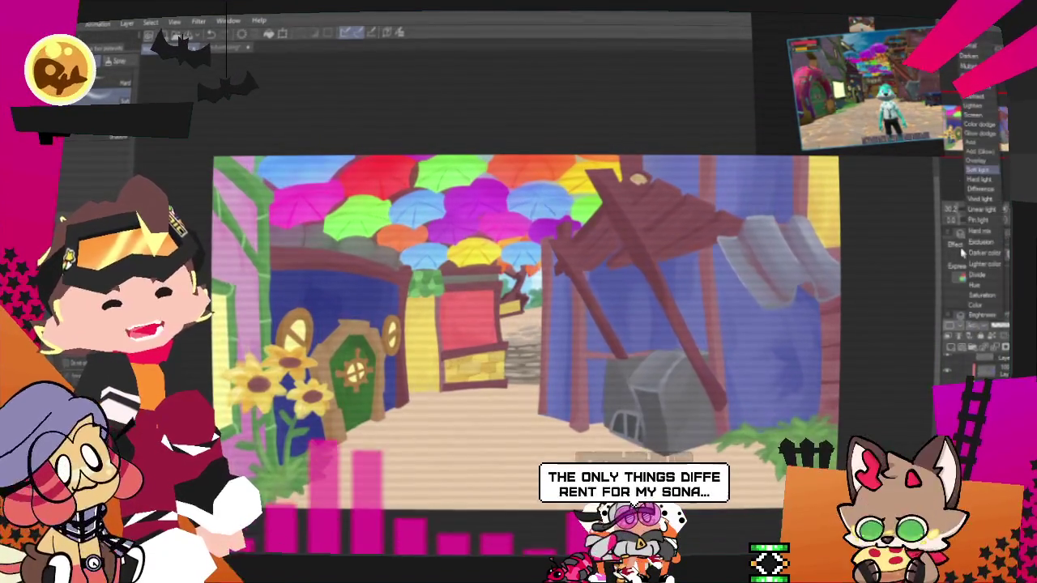
pyautogui.click(994, 179)
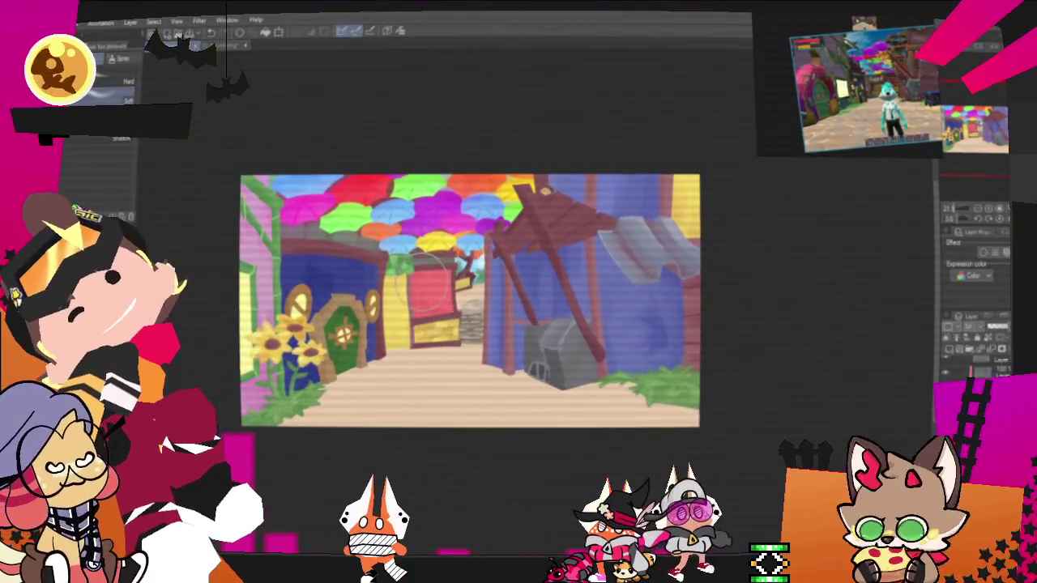
# Step: Zoom in and out on the umbrella canopy to inspect the overlapping ribbed umbrellas
pyautogui.scroll(2, 409, 202)
pyautogui.scroll(2, 409, 203)
pyautogui.scroll(2, 410, 203)
pyautogui.scroll(2, 409, 199)
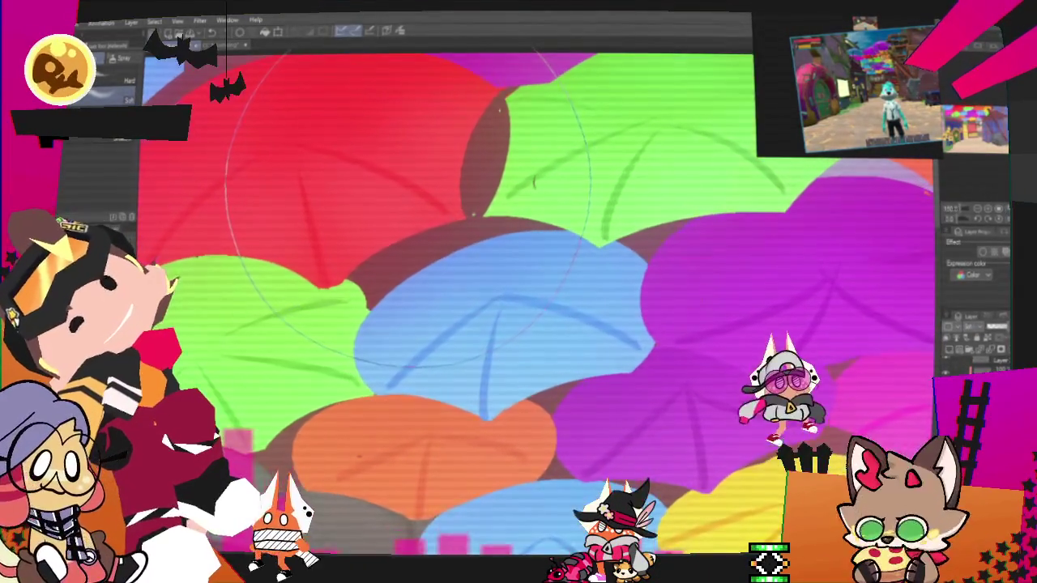
pyautogui.scroll(-3, 410, 202)
pyautogui.scroll(4, 518, 194)
pyautogui.scroll(3, 522, 199)
pyautogui.scroll(3, 522, 198)
pyautogui.scroll(3, 522, 199)
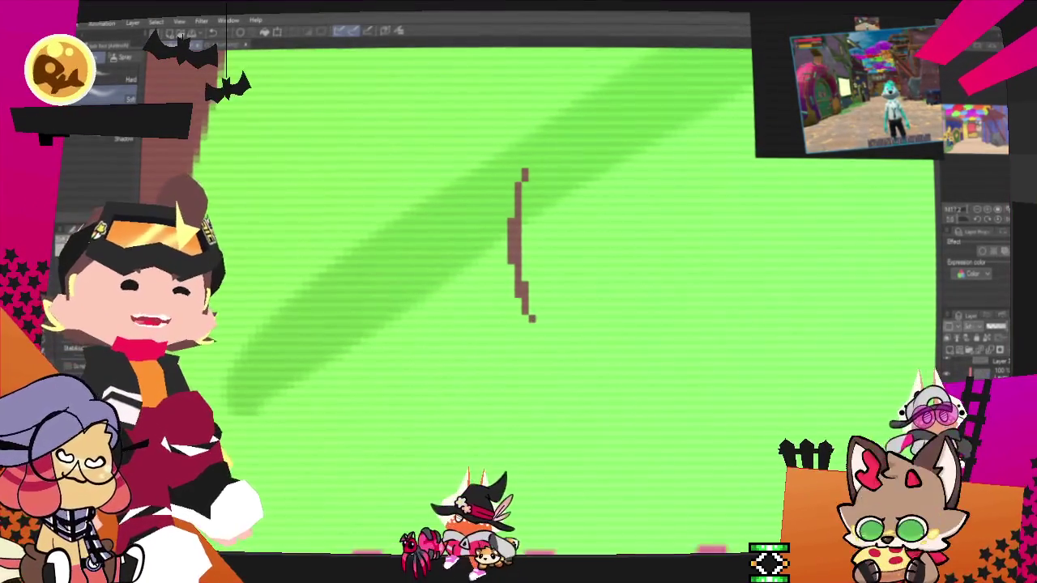
pyautogui.scroll(-2, 523, 198)
pyautogui.scroll(-3, 523, 198)
pyautogui.scroll(-3, 526, 206)
pyautogui.scroll(-2, 486, 227)
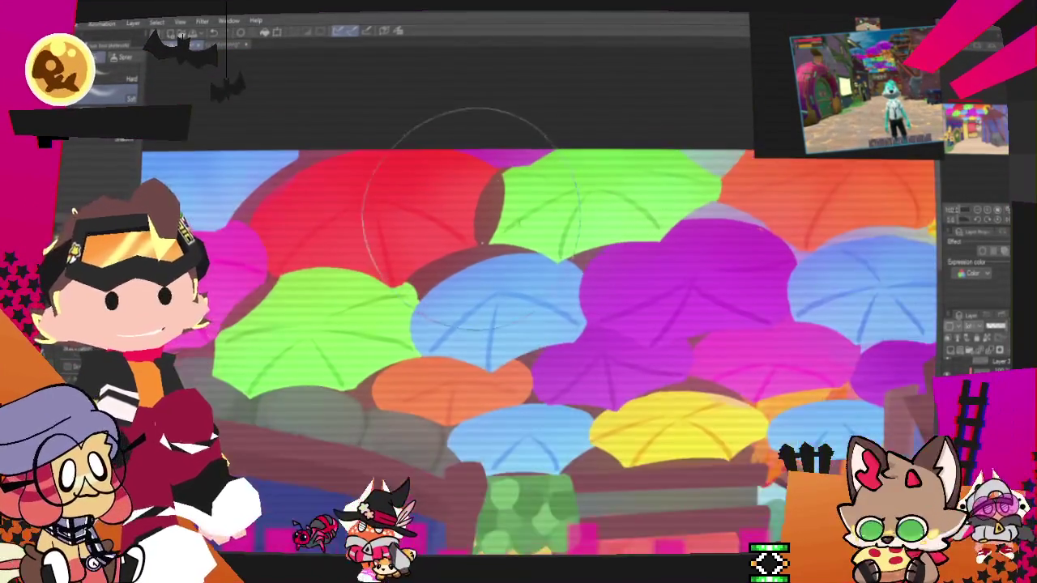
pyautogui.scroll(2, 486, 235)
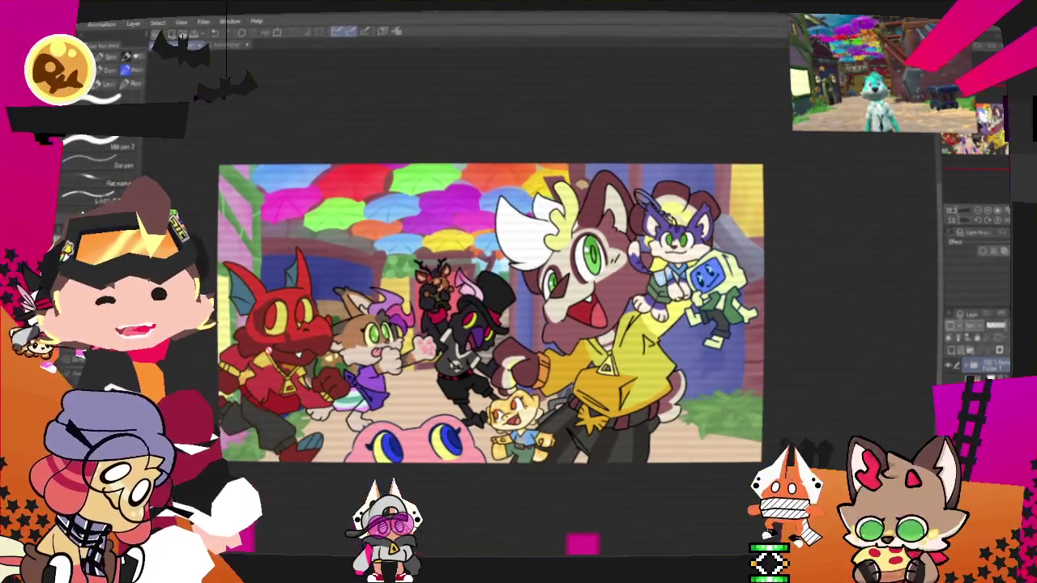
# Step: Zoom out to the whole illustration and pan toward the big character's head
pyautogui.hotkey('ctrl', '-')
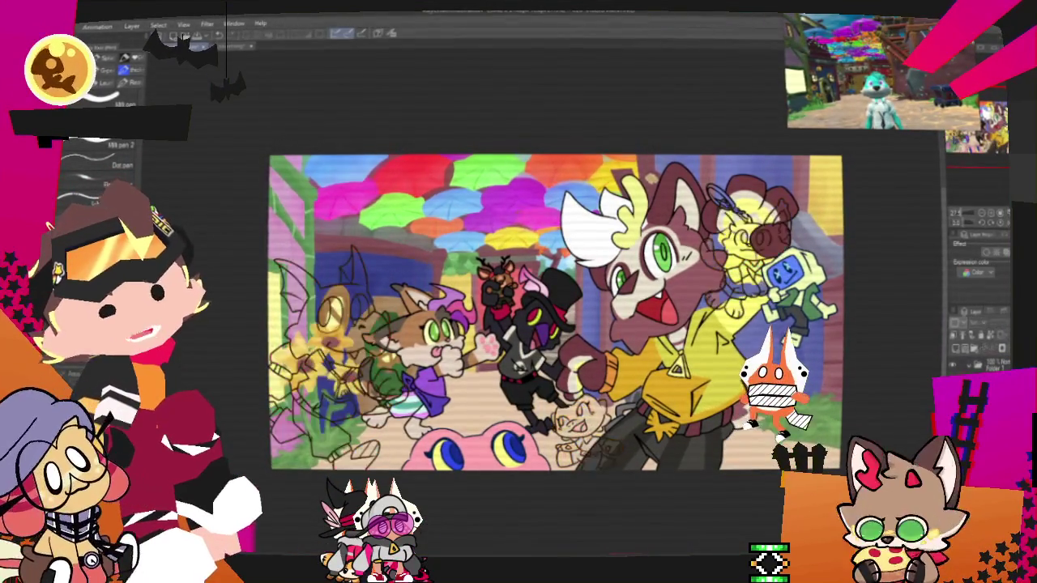
pyautogui.moveTo(747, 282); pyautogui.dragTo(987, 189)
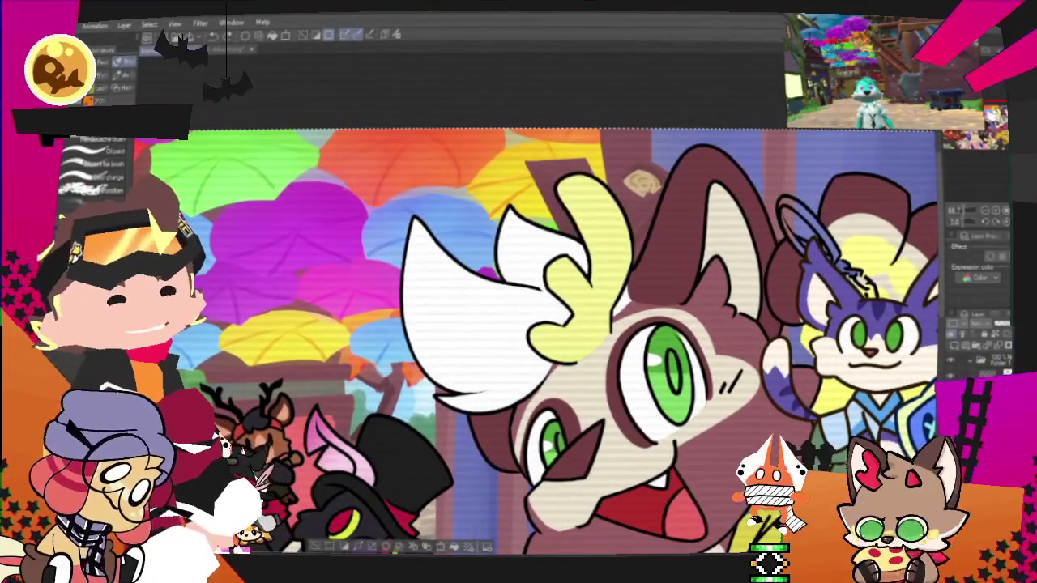
# Step: Magic-wand select the antlered creature's white ear and airbrush pink stripes across it
pyautogui.click(986, 326)
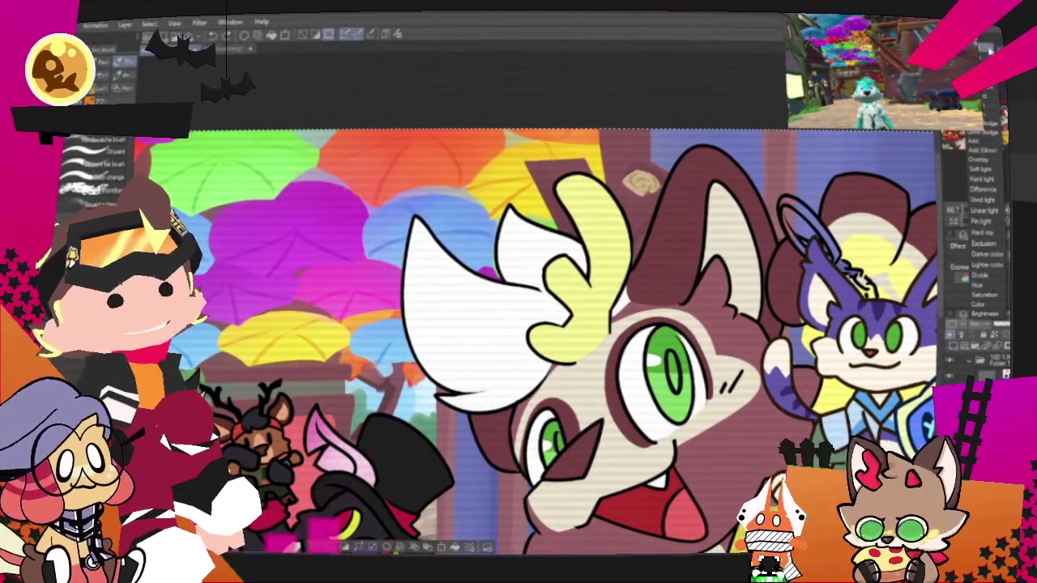
pyautogui.press('Escape')
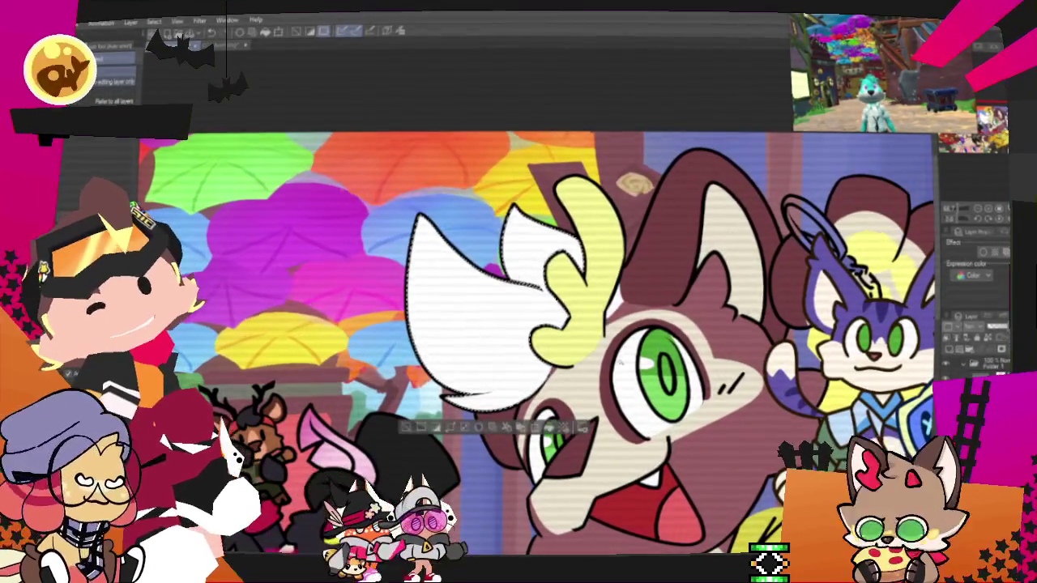
pyautogui.click(470, 316)
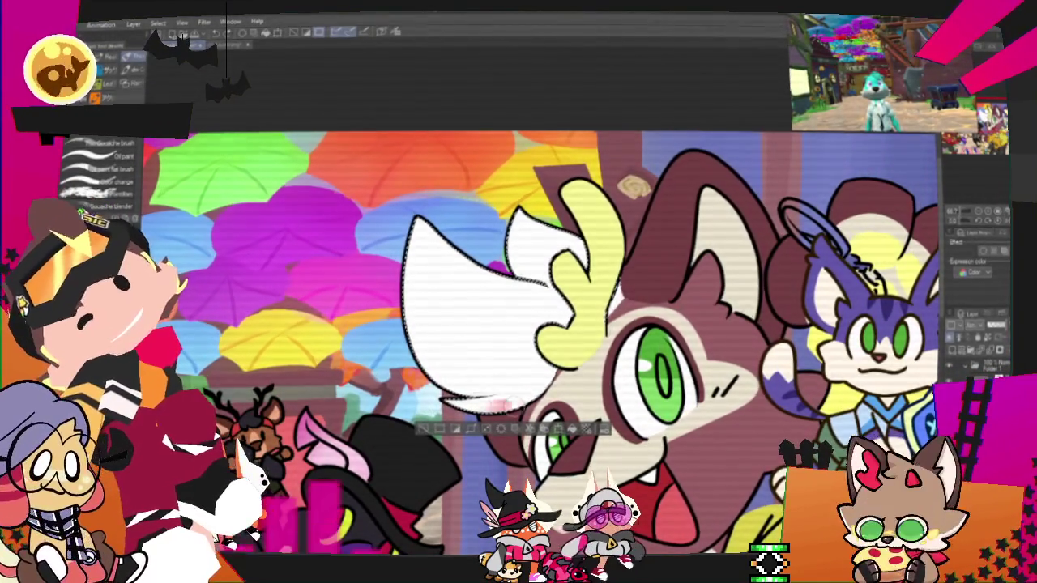
pyautogui.moveTo(555, 366)
pyautogui.mouseDown()
pyautogui.moveTo(502, 383)
pyautogui.moveTo(450, 340)
pyautogui.mouseUp()
pyautogui.moveTo(551, 340); pyautogui.dragTo(421, 304)
pyautogui.moveTo(559, 331); pyautogui.dragTo(517, 256)
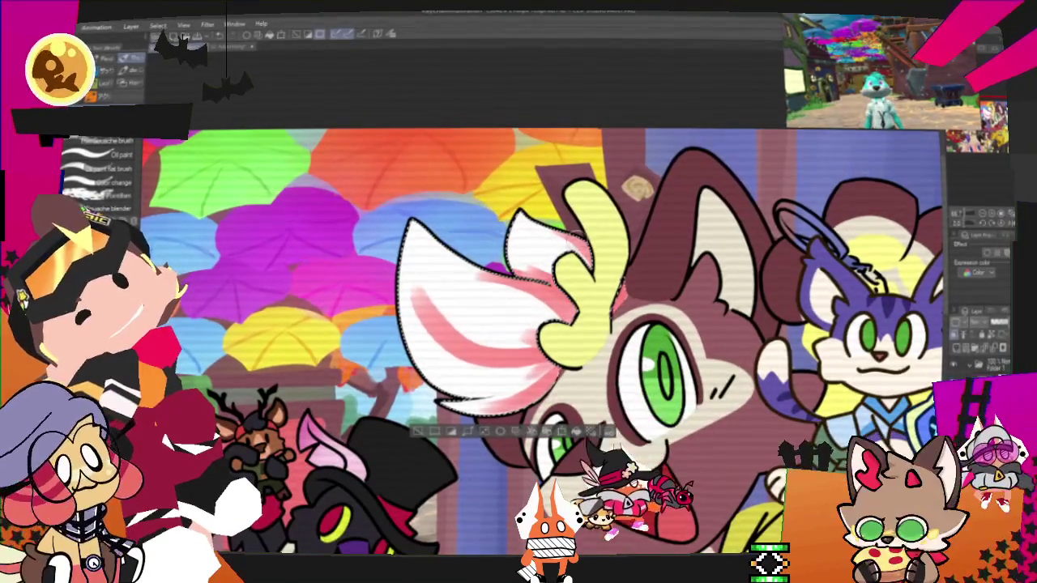
pyautogui.moveTo(535, 231); pyautogui.dragTo(596, 304)
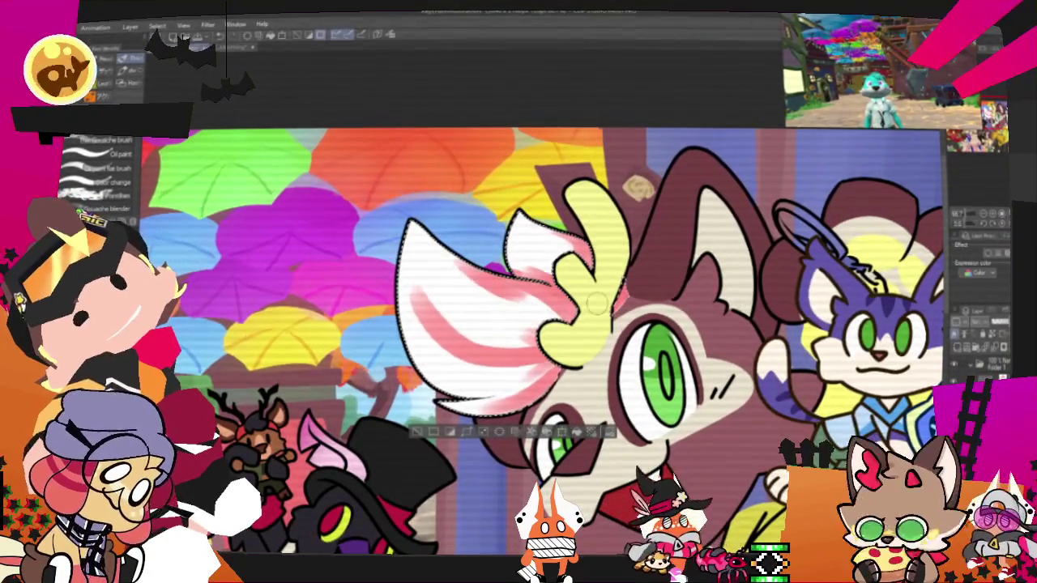
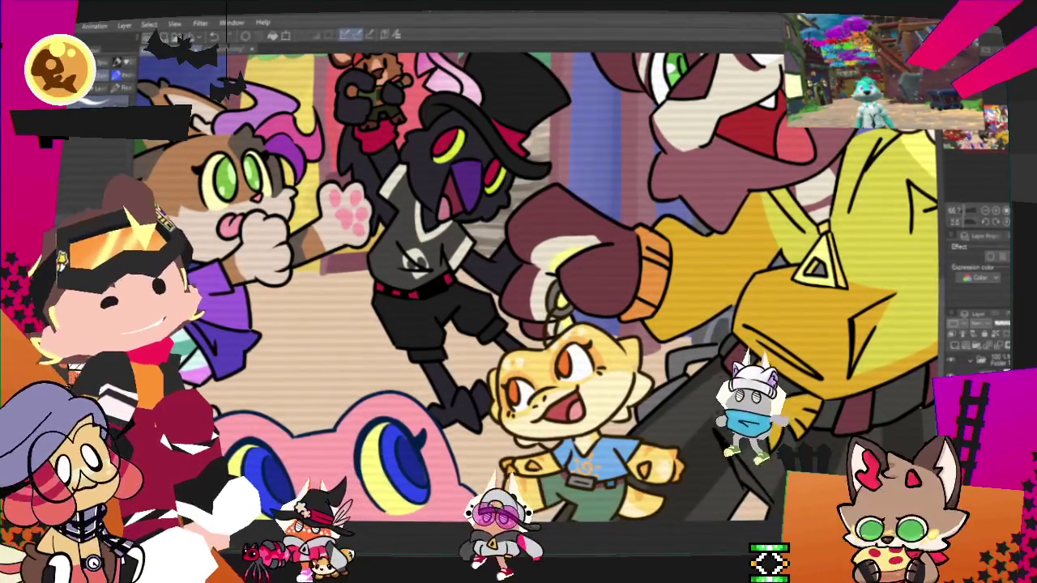
# Step: Scroll around the canvas to bring the pink character's left eye into view
pyautogui.scroll(-3, 519, 291)
pyautogui.scroll(3, 518, 292)
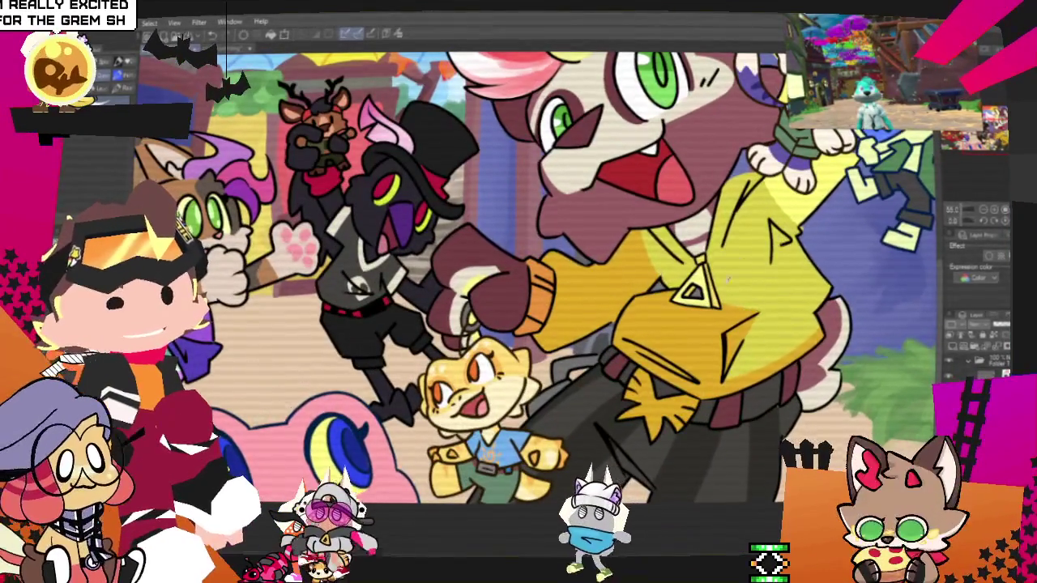
pyautogui.scroll(2, 432, 260)
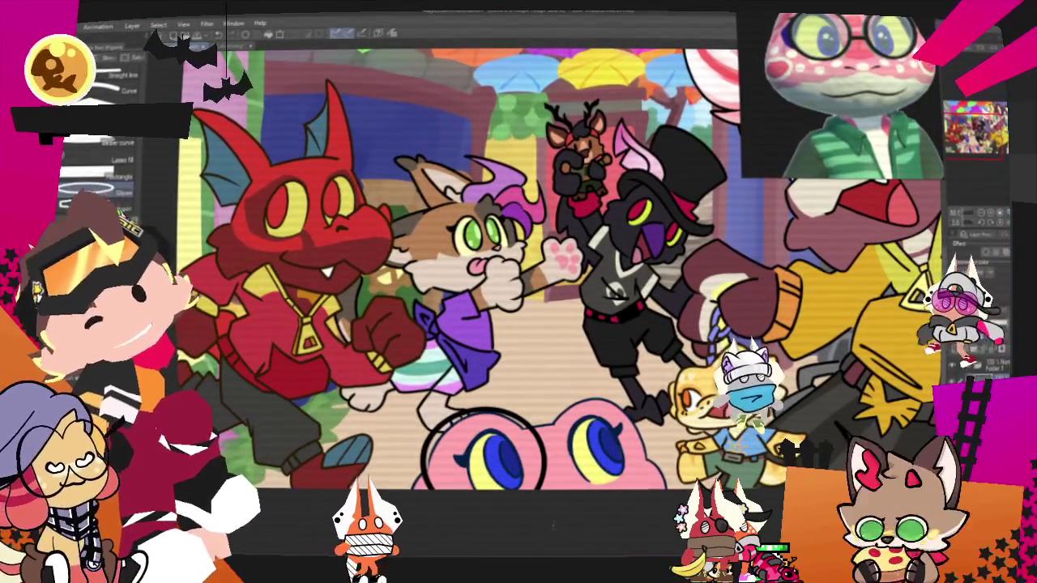
# Step: Draw a matching black ellipse around the right eye and transform both glasses rings together
pyautogui.hotkey('ctrl', 't')
pyautogui.click(523, 501)
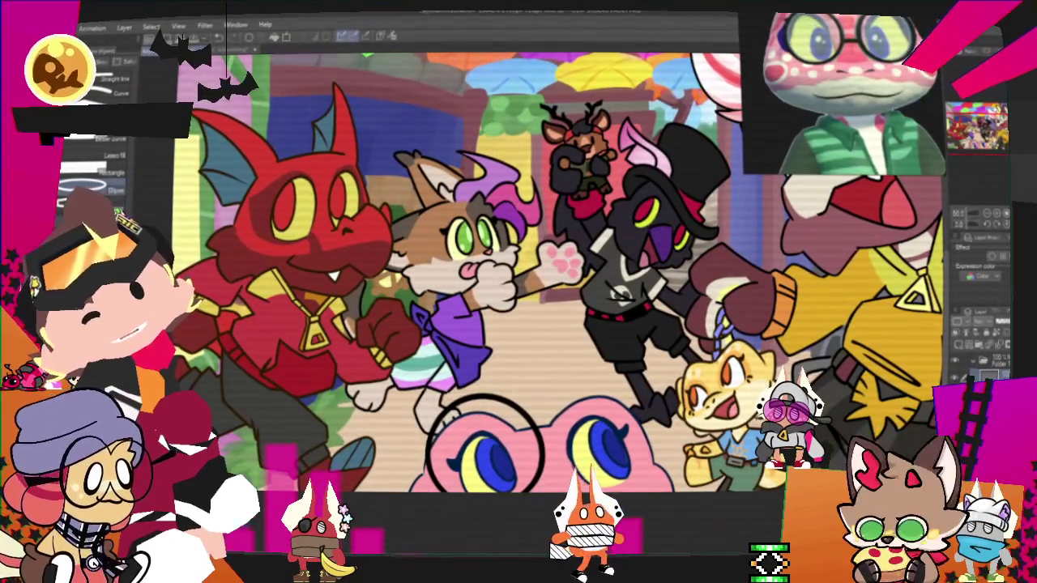
pyautogui.moveTo(535, 397); pyautogui.dragTo(665, 491)
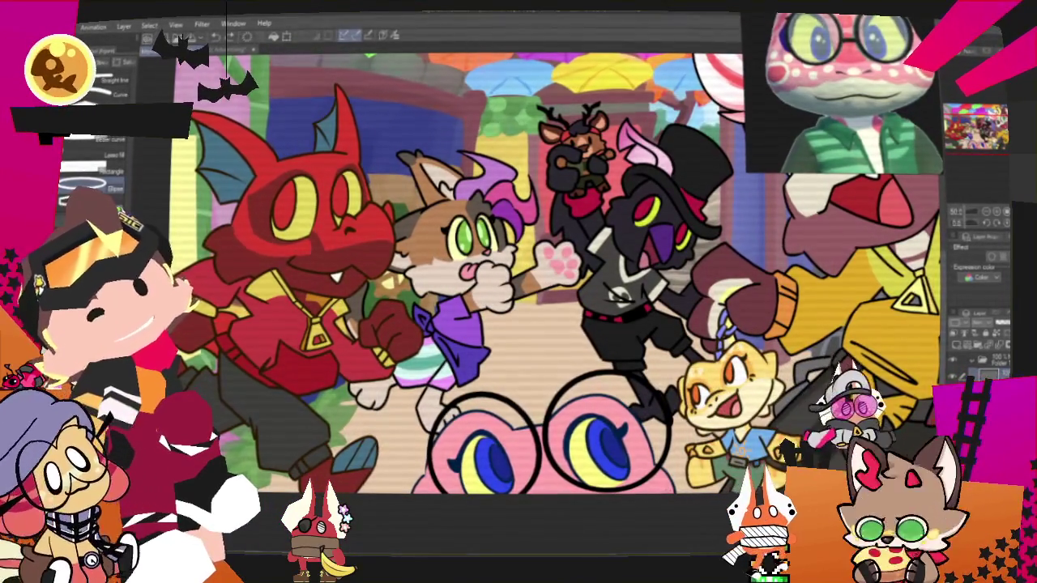
pyautogui.hotkey('ctrl', 't')
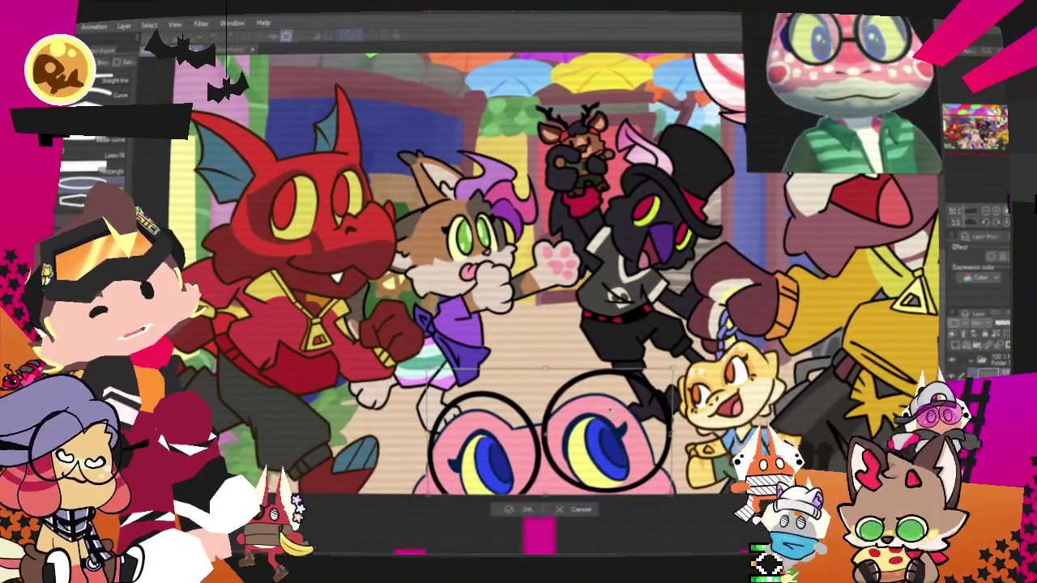
pyautogui.press('Delete')
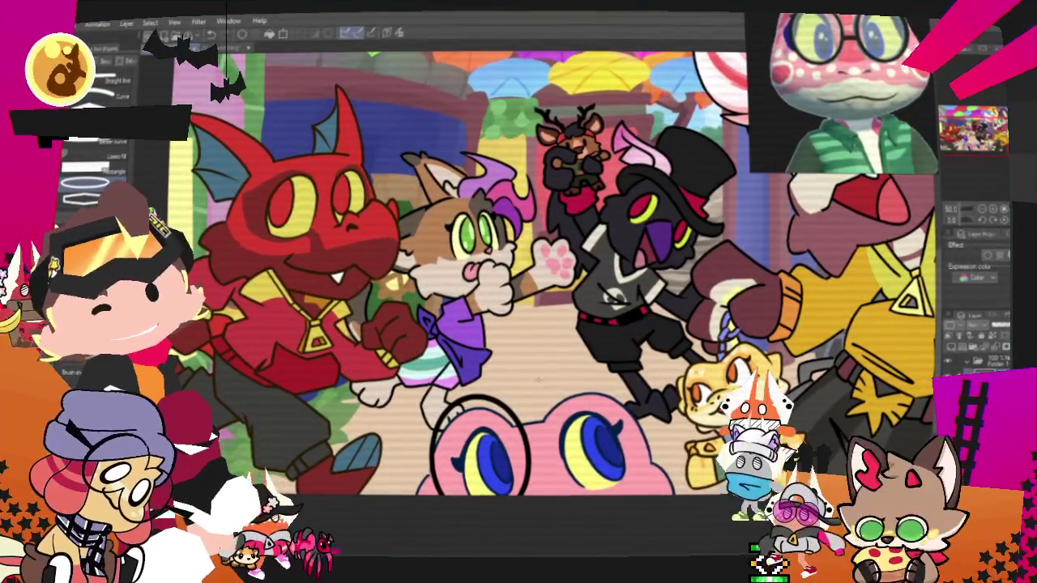
pyautogui.moveTo(585, 379); pyautogui.dragTo(571, 381)
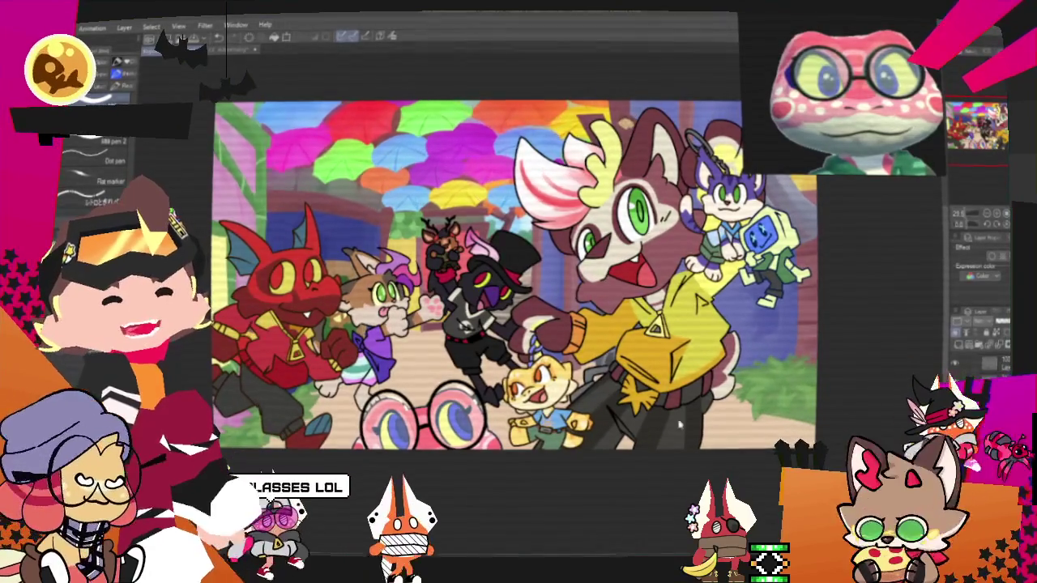
# Step: Zoom in and out on the Critter Cove cat illustration to review the painting
pyautogui.scroll(1, 551, 456)
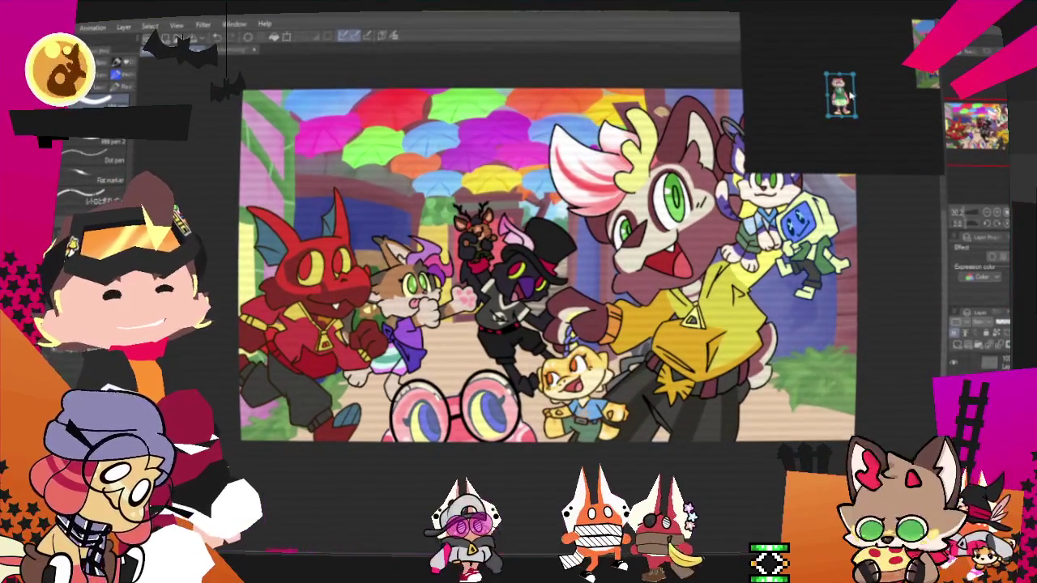
pyautogui.scroll(-1, 523, 264)
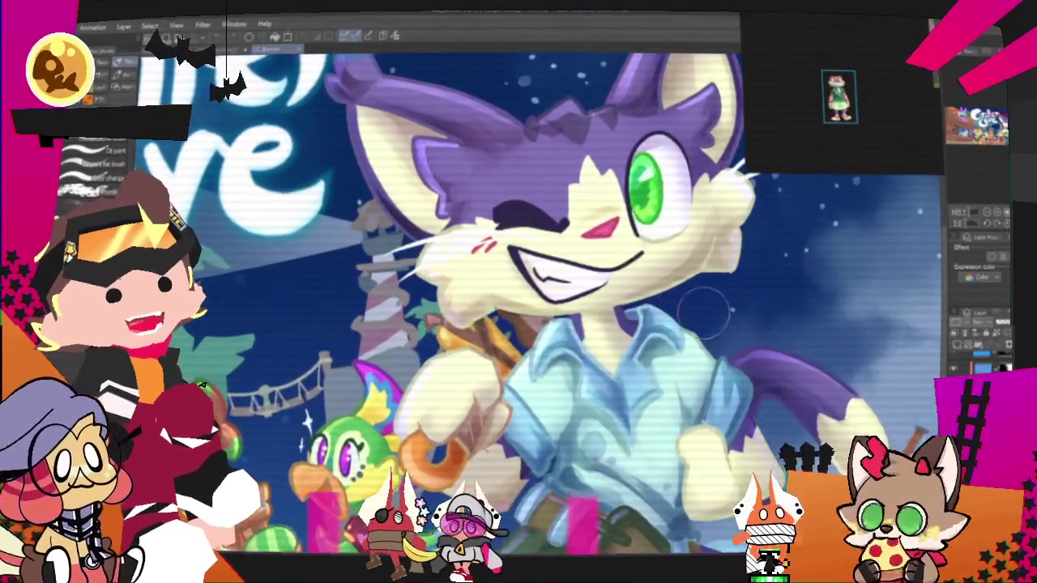
pyautogui.scroll(2, 684, 303)
pyautogui.scroll(2, 648, 316)
pyautogui.scroll(2, 616, 328)
pyautogui.scroll(1, 577, 345)
pyautogui.scroll(-2, 578, 344)
pyautogui.scroll(-1, 542, 320)
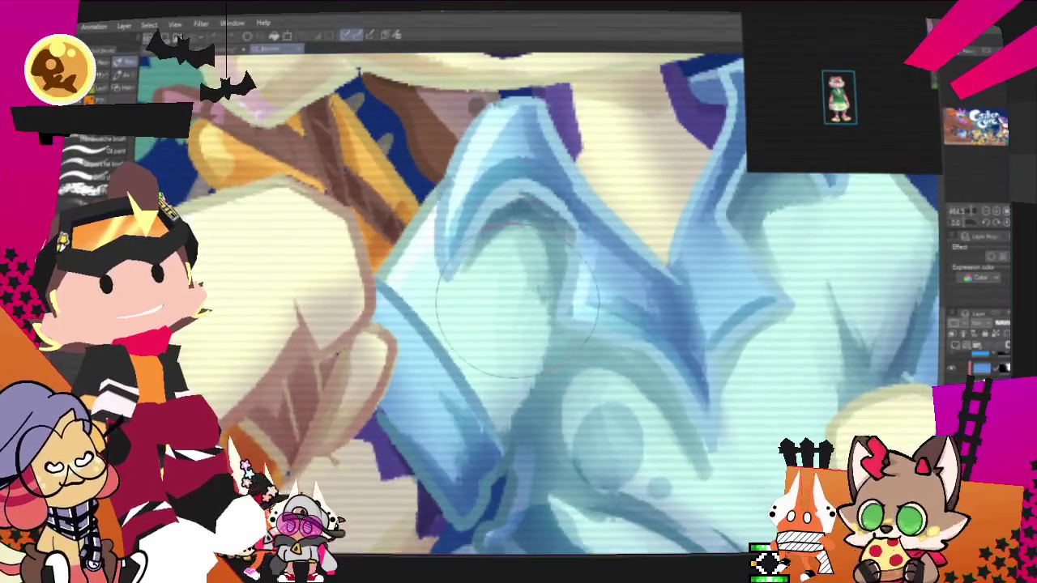
pyautogui.scroll(-3, 515, 300)
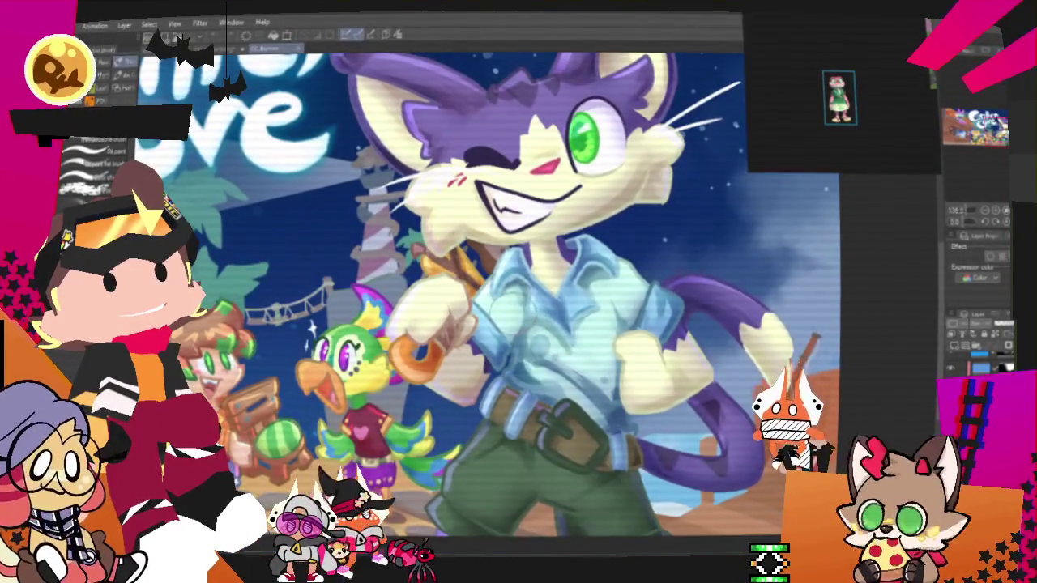
pyautogui.scroll(1, 664, 146)
pyautogui.scroll(1, 664, 146)
pyautogui.scroll(2, 665, 146)
pyautogui.scroll(1, 664, 146)
pyautogui.scroll(-3, 640, 179)
pyautogui.scroll(1, 705, 324)
pyautogui.scroll(1, 752, 405)
pyautogui.scroll(-3, 752, 406)
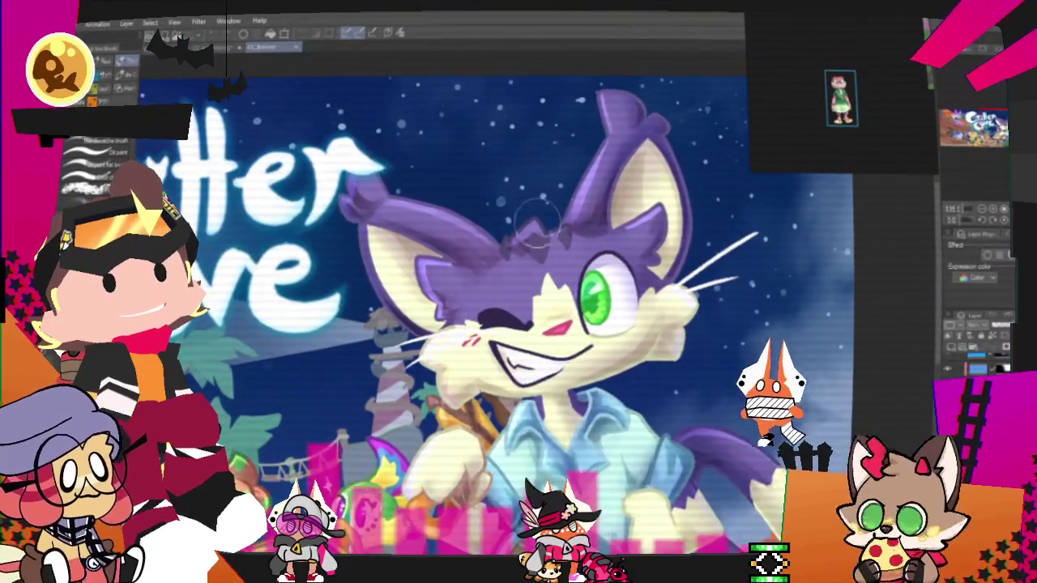
pyautogui.scroll(2, 564, 218)
pyautogui.scroll(2, 440, 250)
pyautogui.scroll(2, 440, 243)
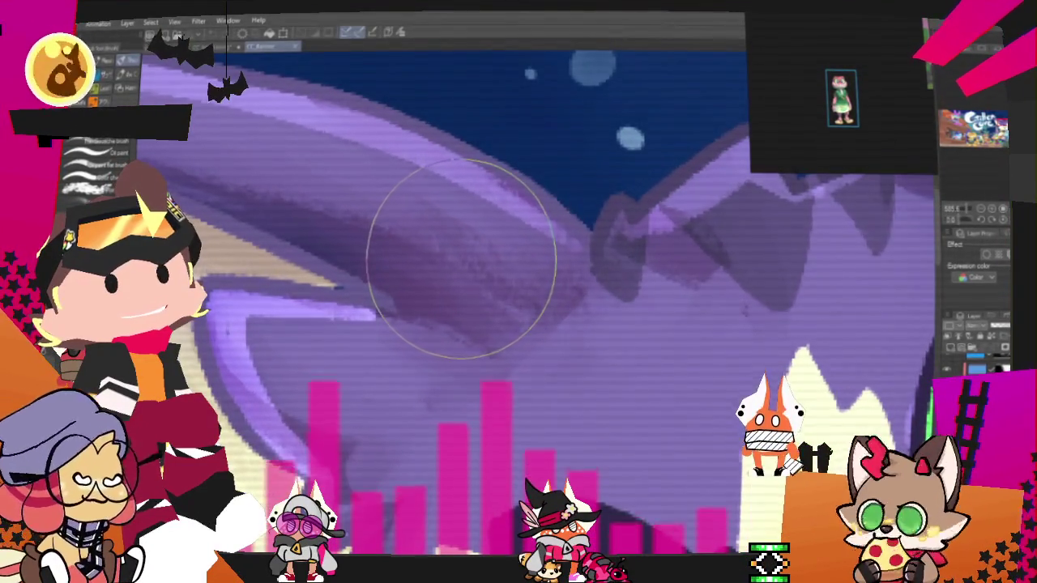
pyautogui.scroll(-1, 659, 270)
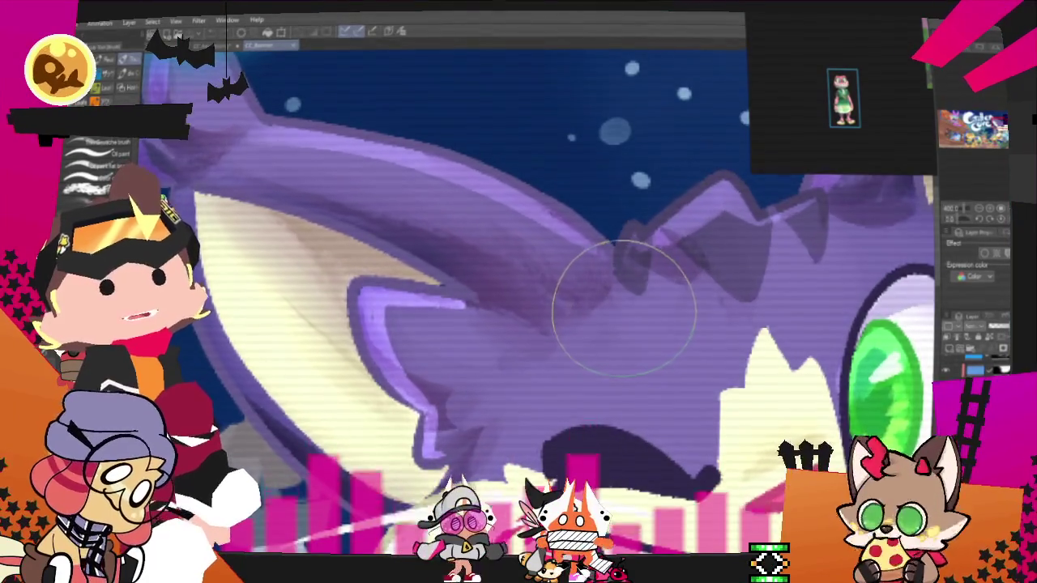
pyautogui.scroll(1, 624, 307)
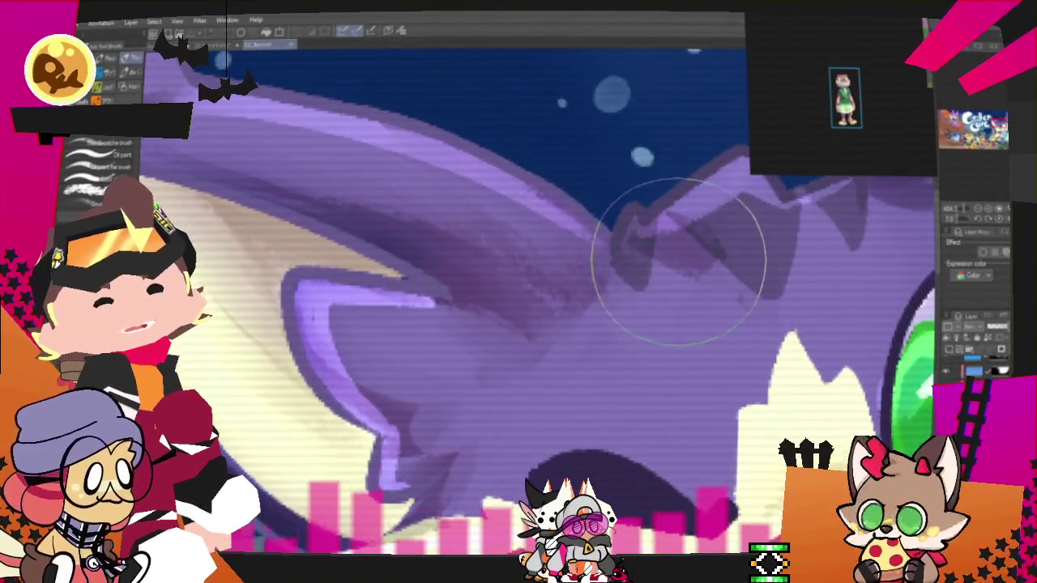
pyautogui.scroll(-3, 679, 261)
pyautogui.scroll(-2, 497, 250)
pyautogui.scroll(-1, 527, 306)
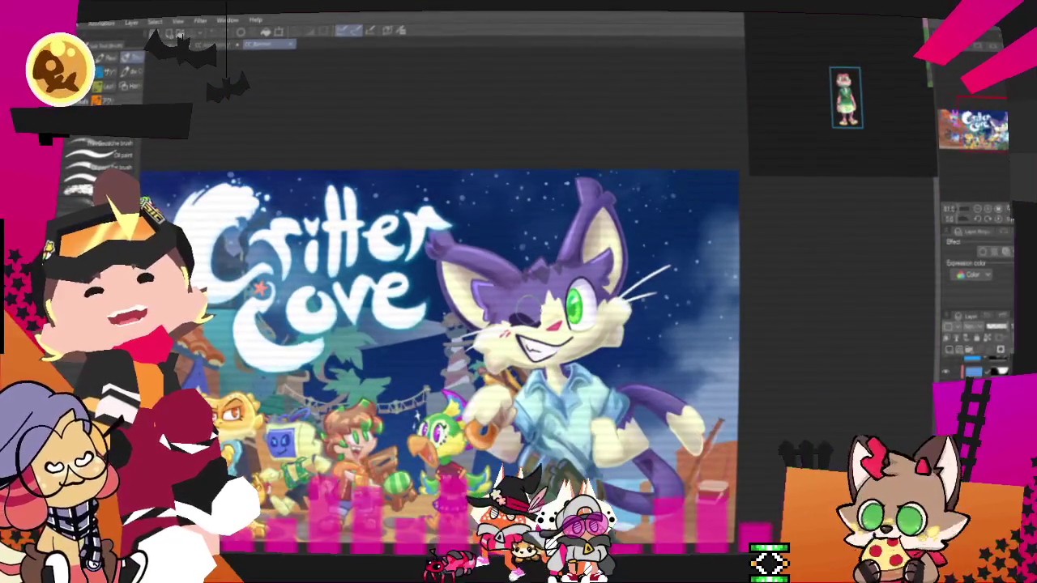
pyautogui.scroll(1, 525, 296)
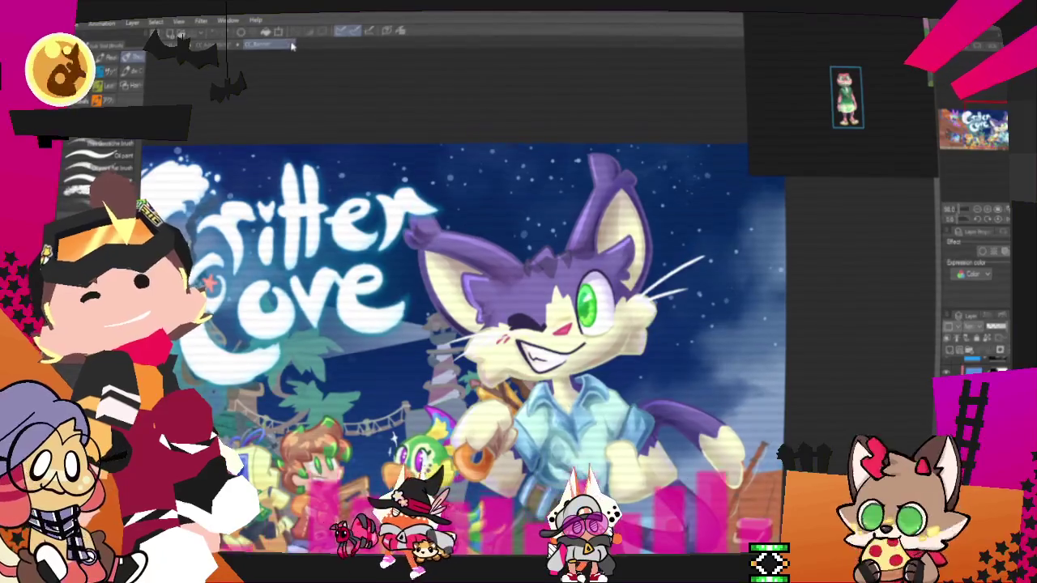
# Step: Switch from the Critter Cove banner to the street sketch and cycle through open documents
pyautogui.click(292, 46)
pyautogui.hotkey('ctrl', 'Tab')
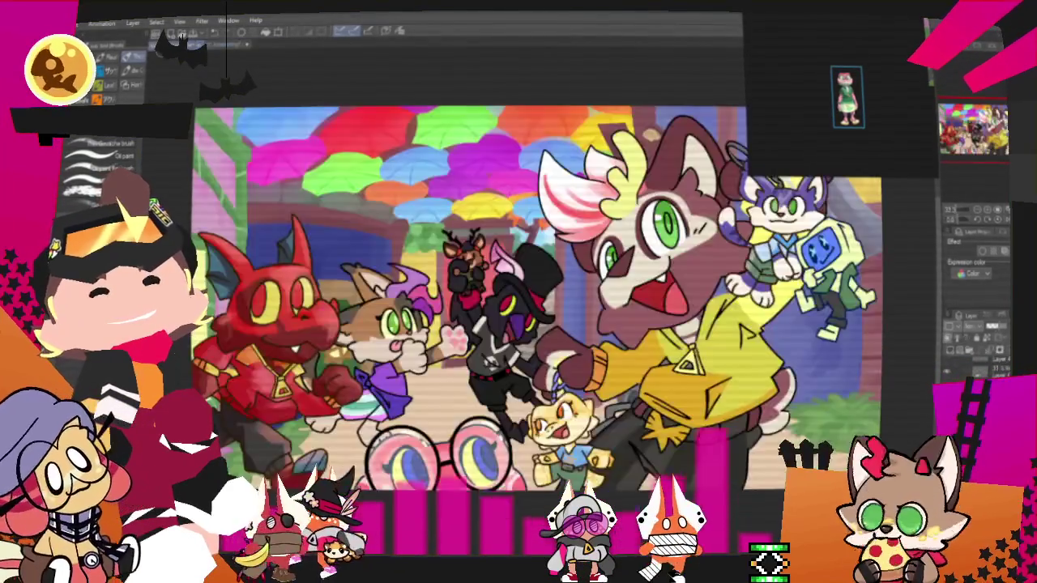
pyautogui.scroll(-1, 521, 328)
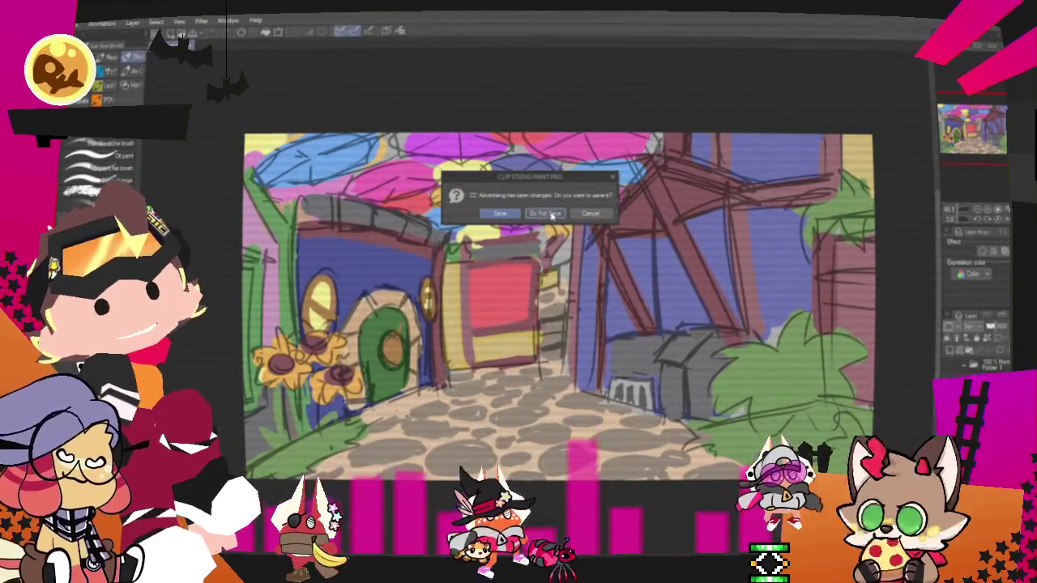
# Step: Close the 'CC Advertising' street sketch without saving its changes
pyautogui.click(500, 213)
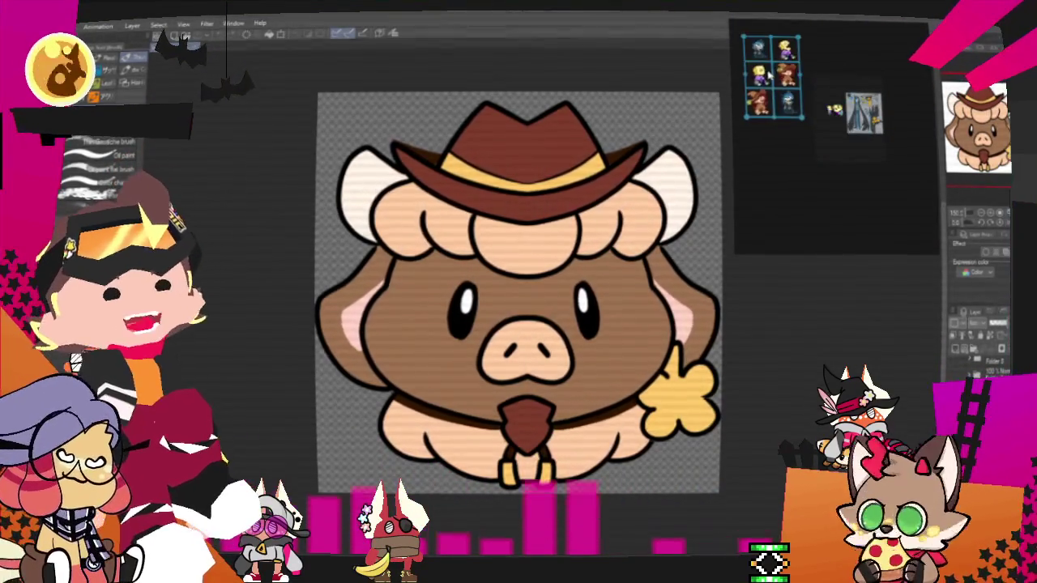
# Step: Undo the last stroke, zoom on the blue head sketch, and draw a mirrored top line
pyautogui.hotkey('ctrl', 'z')
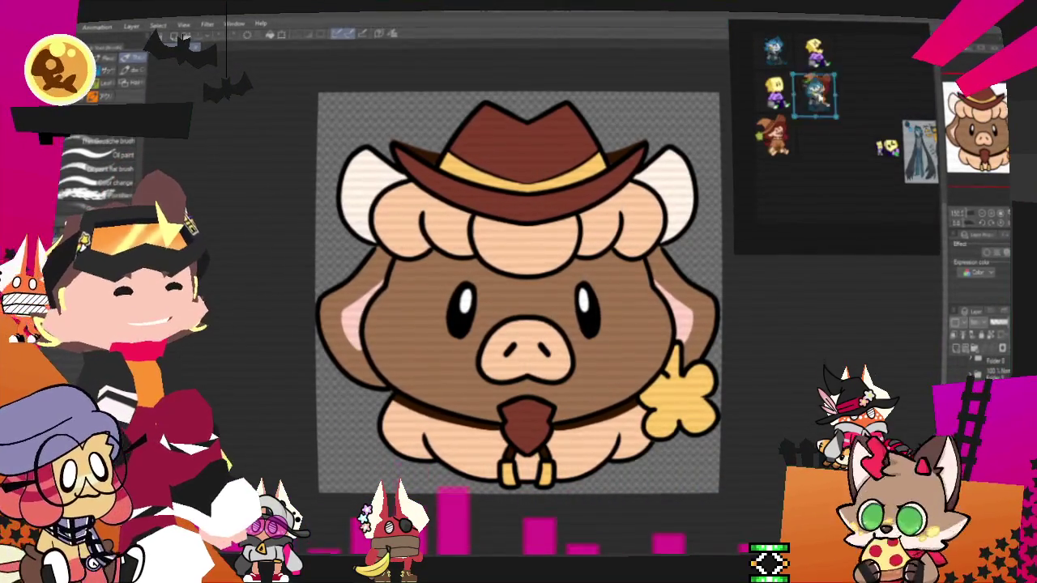
pyautogui.scroll(-2, 821, 143)
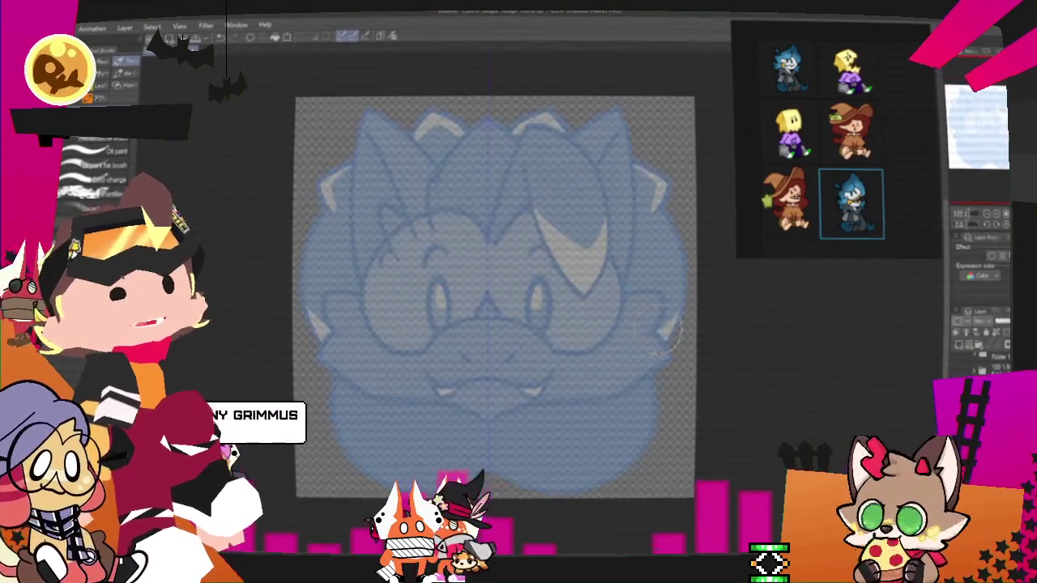
pyautogui.scroll(2, 660, 328)
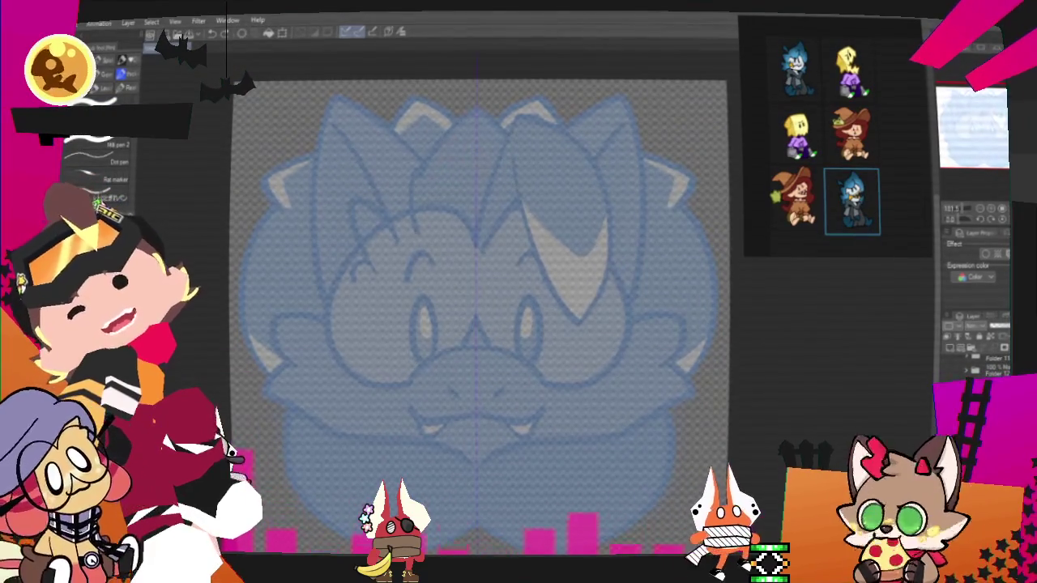
pyautogui.moveTo(367, 123)
pyautogui.mouseDown()
pyautogui.moveTo(494, 144)
pyautogui.moveTo(587, 123)
pyautogui.mouseUp()
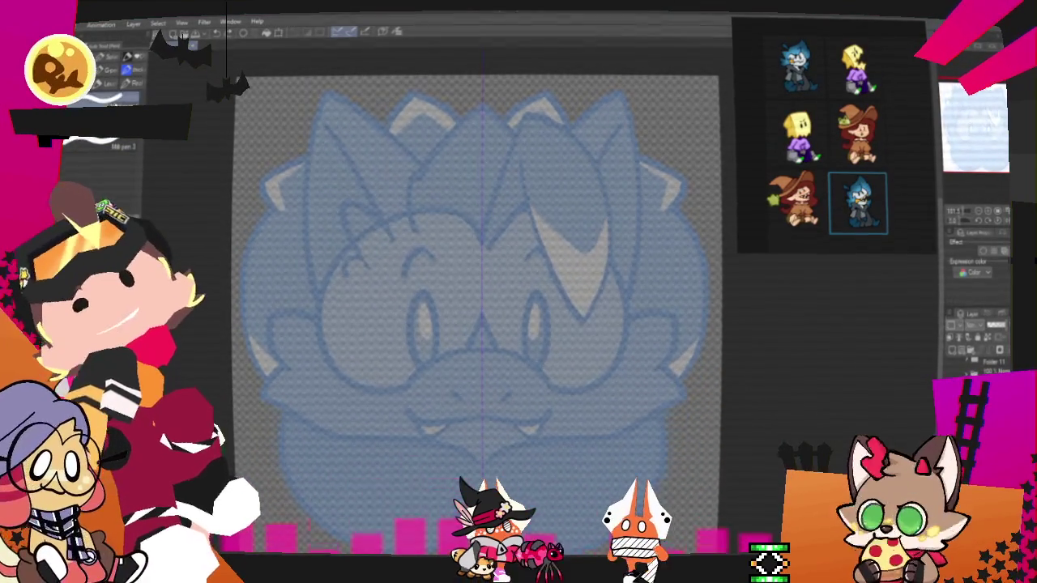
# Step: Try mirrored strokes down the head's sides, then undo the trial black curves
pyautogui.moveTo(286, 253); pyautogui.dragTo(393, 365)
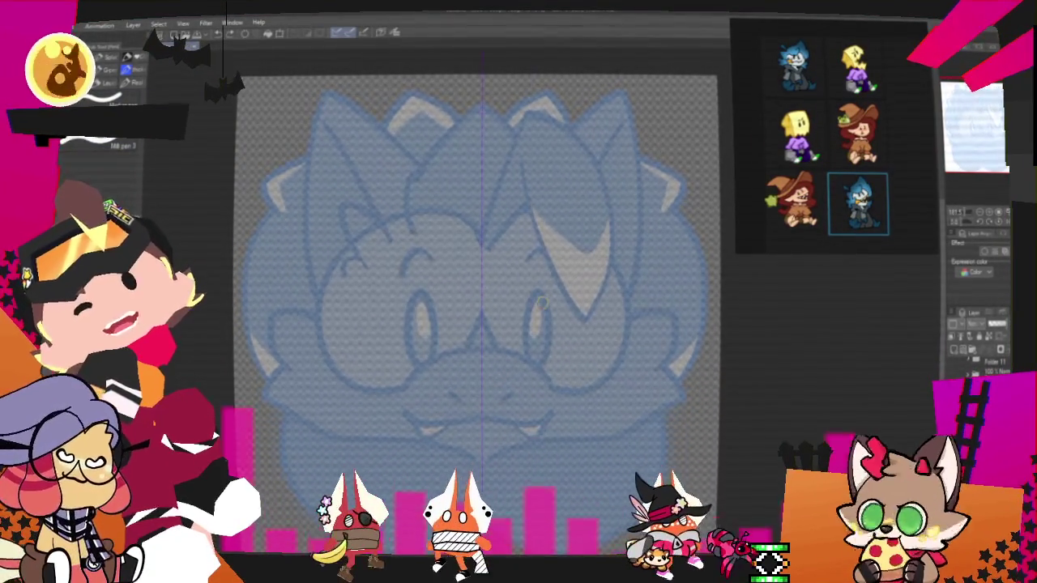
pyautogui.hotkey('ctrl', 'z')
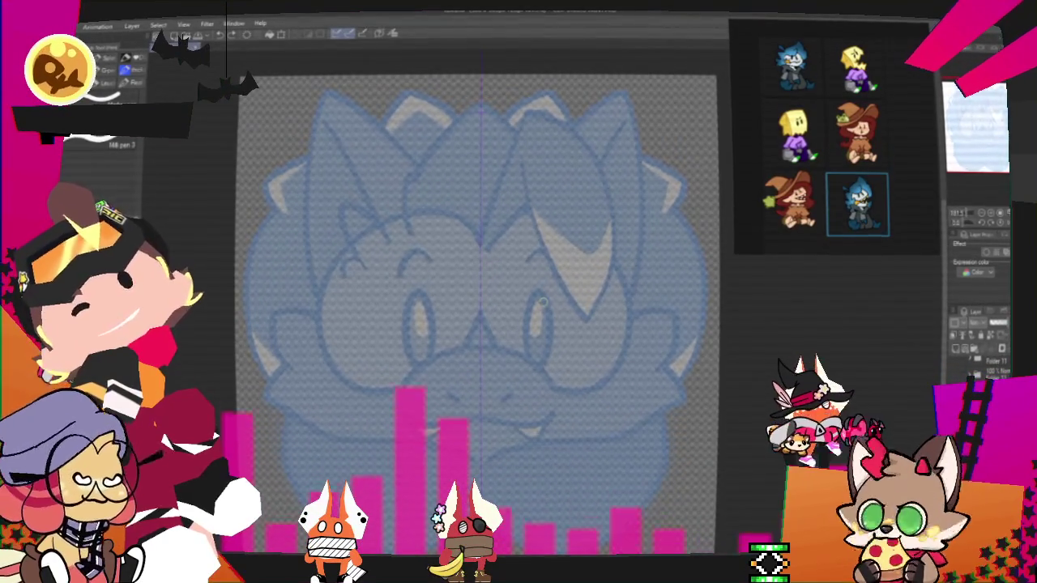
pyautogui.hotkey('ctrl', 'y')
pyautogui.hotkey('ctrl', 'z')
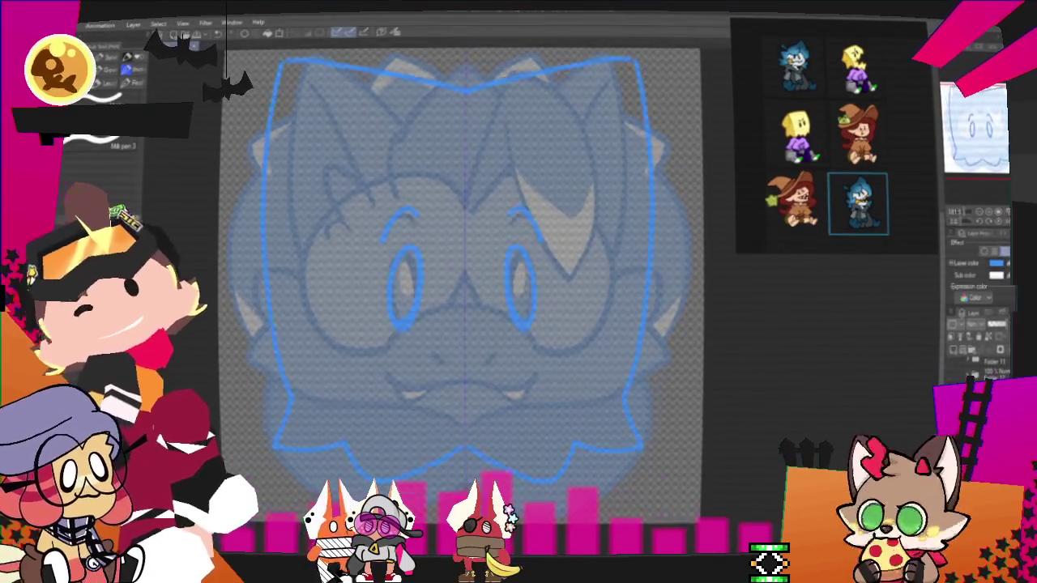
# Step: On a separate inking layer, ink the bag's sides and wavy bottom edge in black
pyautogui.click(957, 350)
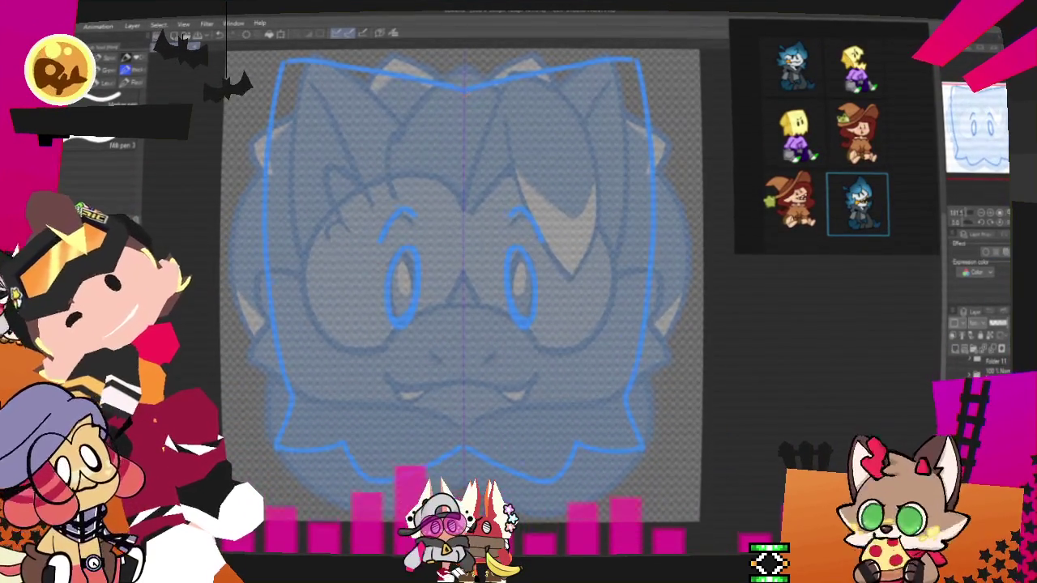
pyautogui.hotkey('ctrl', 'z')
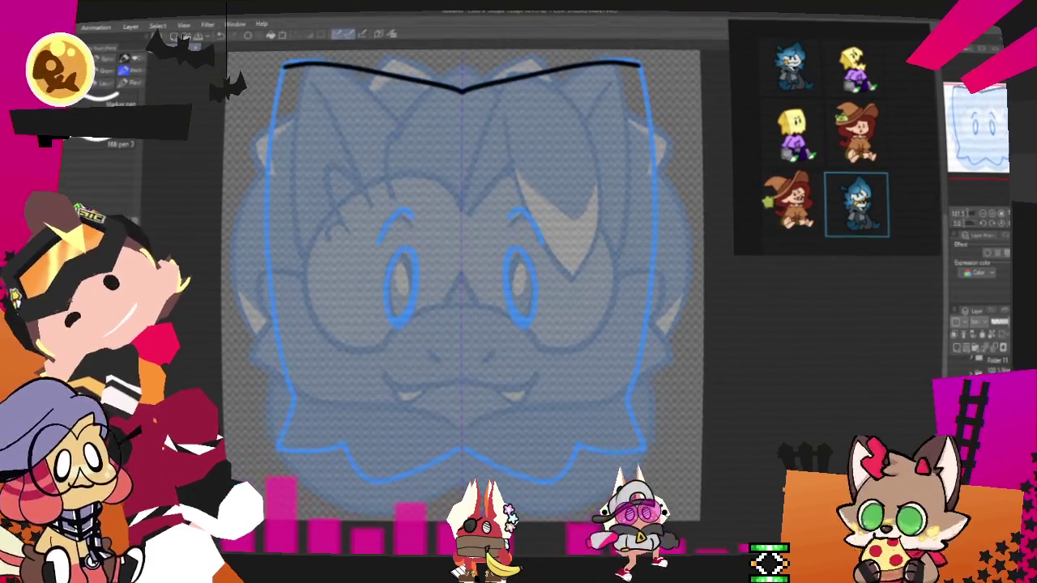
pyautogui.moveTo(300, 401)
pyautogui.mouseDown()
pyautogui.moveTo(349, 458)
pyautogui.moveTo(458, 447)
pyautogui.mouseUp()
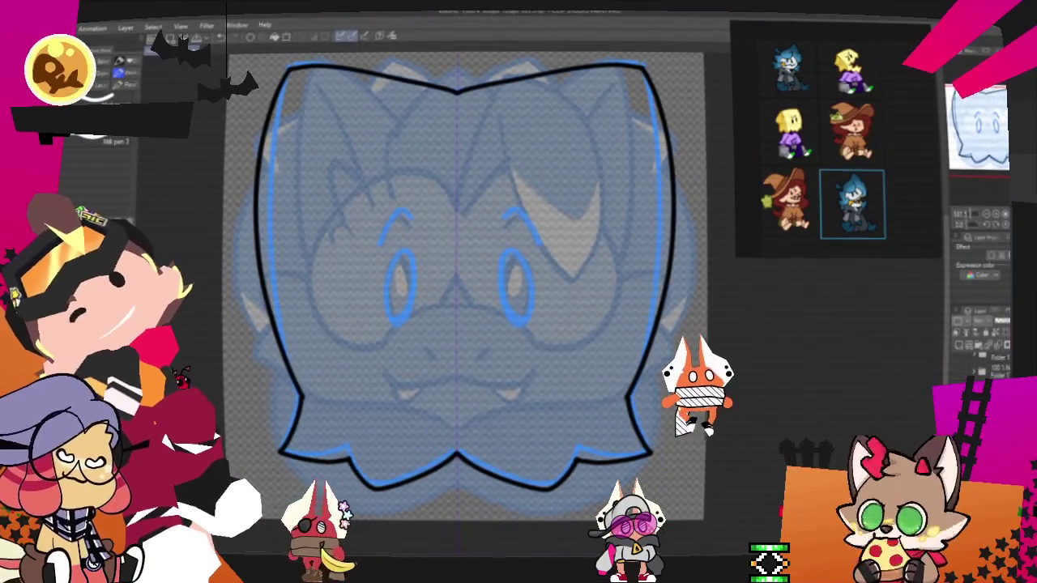
# Step: Ink both eyes as closed black ovals, redrawing them slightly higher
pyautogui.moveTo(413, 267); pyautogui.dragTo(380, 306)
pyautogui.moveTo(405, 257); pyautogui.dragTo(387, 310)
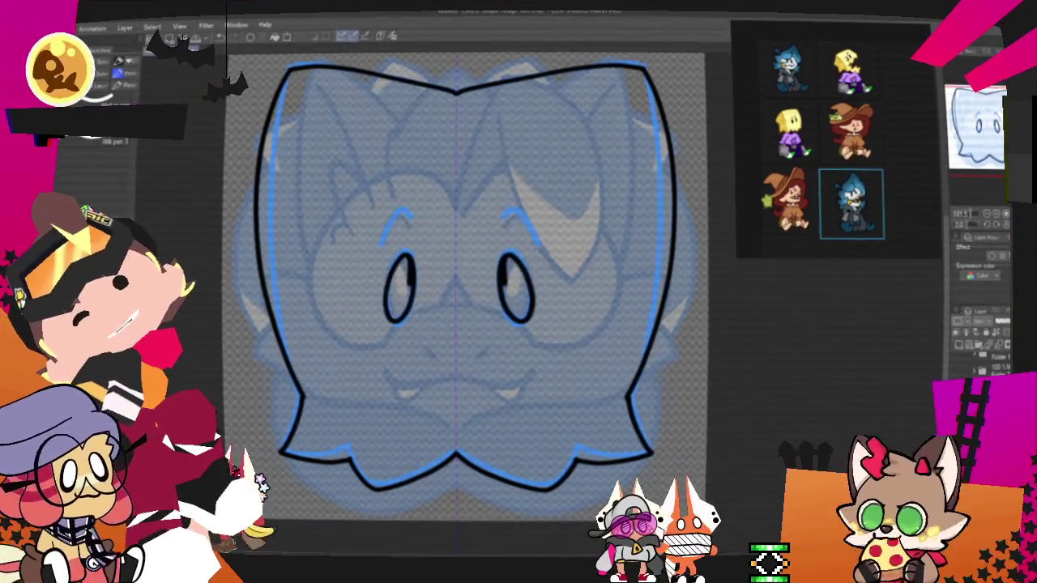
pyautogui.moveTo(407, 254); pyautogui.dragTo(399, 323)
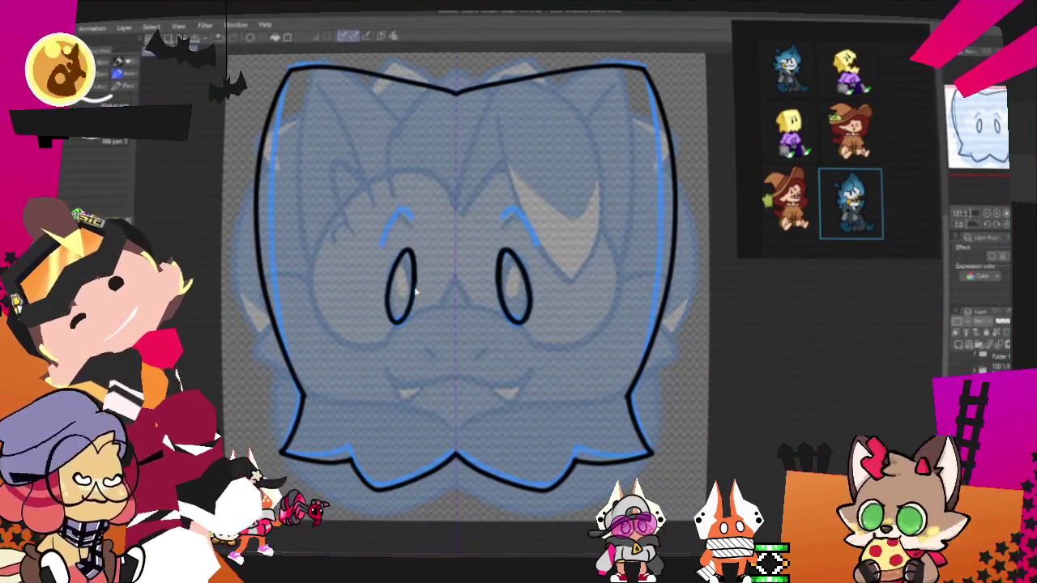
pyautogui.hotkey('ctrl', 'z')
pyautogui.moveTo(405, 250); pyautogui.dragTo(399, 321)
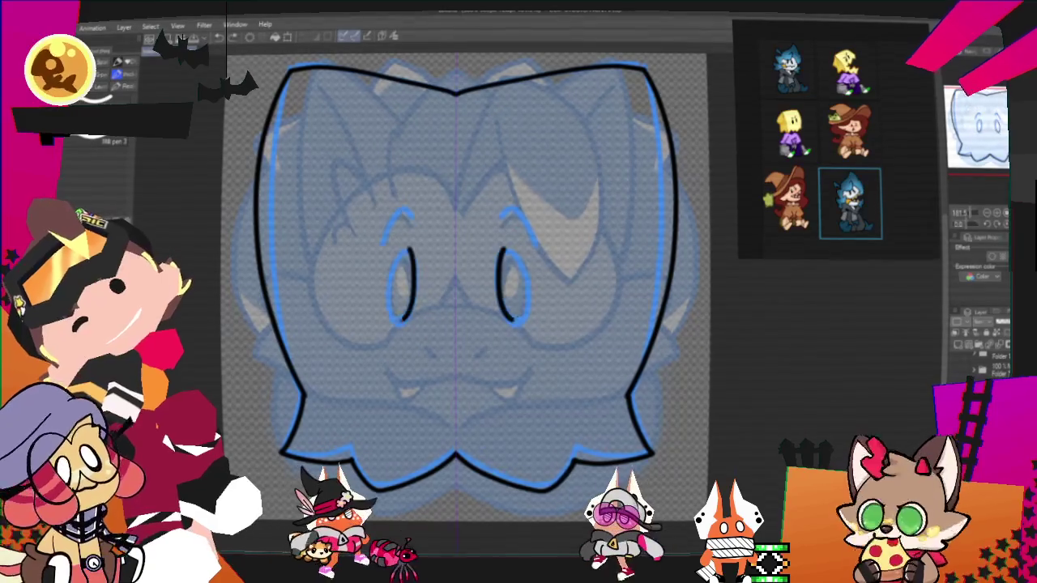
pyautogui.hotkey('ctrl', 'z')
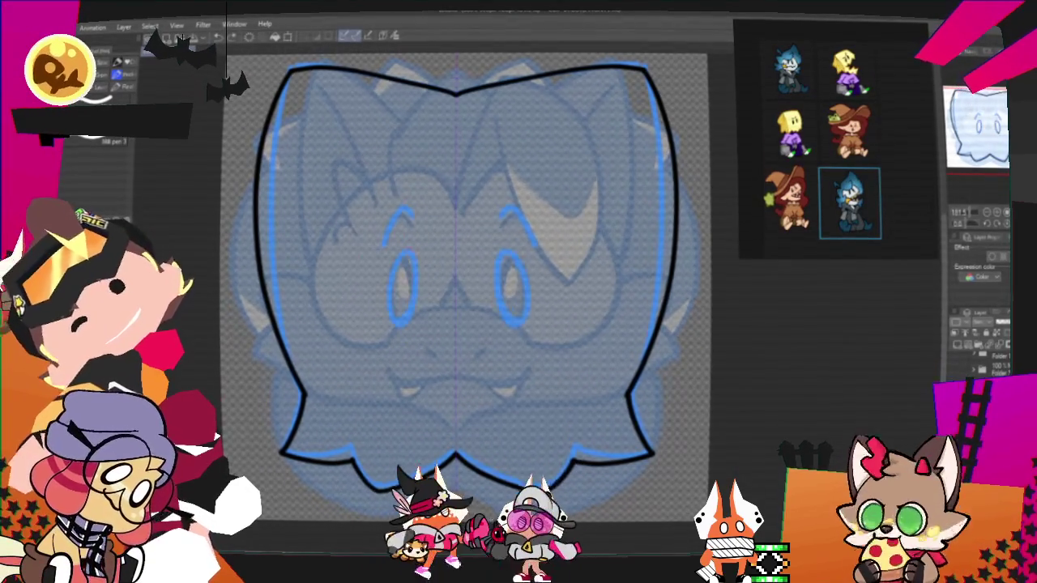
pyautogui.hotkey('ctrl', 'y')
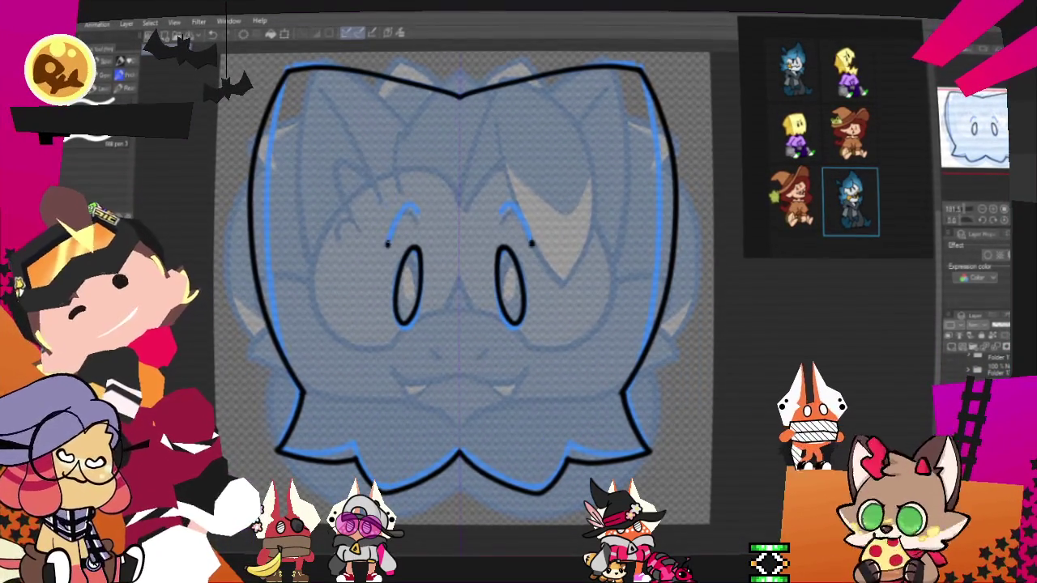
# Step: Ink the two eyebrow arcs in black
pyautogui.moveTo(387, 241); pyautogui.dragTo(419, 237)
pyautogui.moveTo(504, 235); pyautogui.dragTo(535, 239)
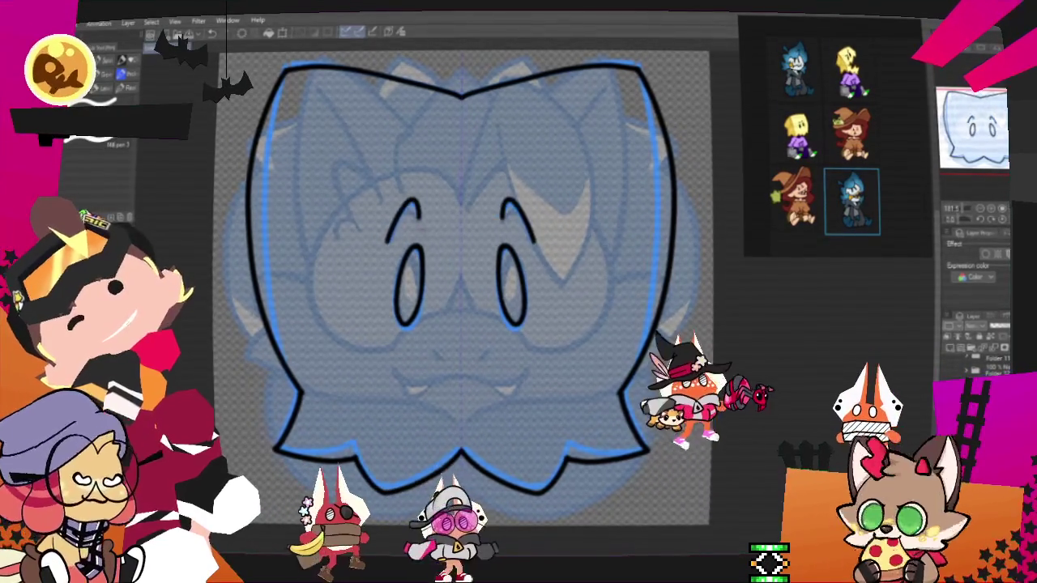
pyautogui.hotkey('ctrl', 'z')
pyautogui.hotkey('ctrl', 'z')
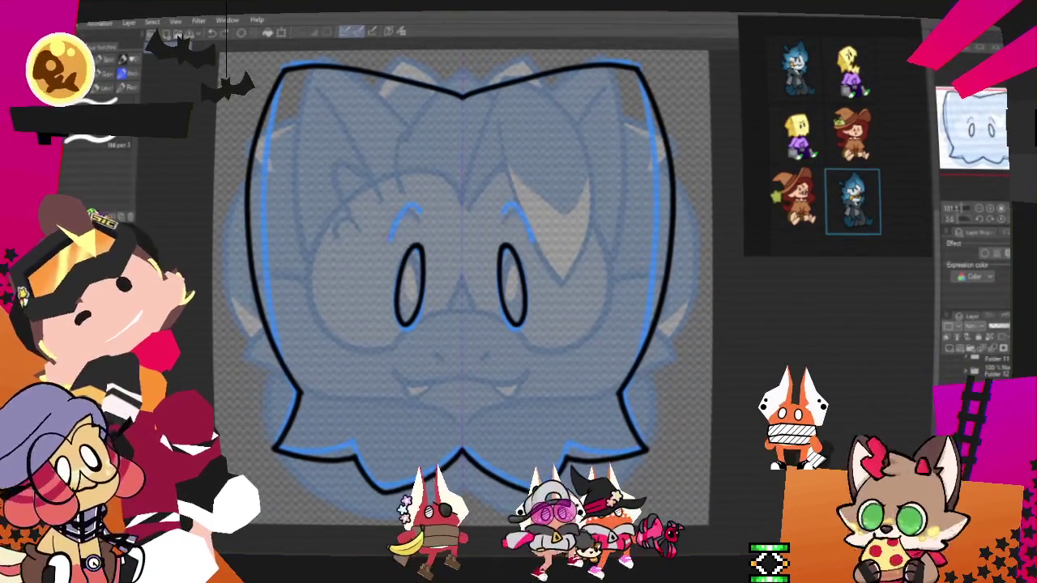
pyautogui.hotkey('ctrl', 'y')
pyautogui.hotkey('ctrl', 'y')
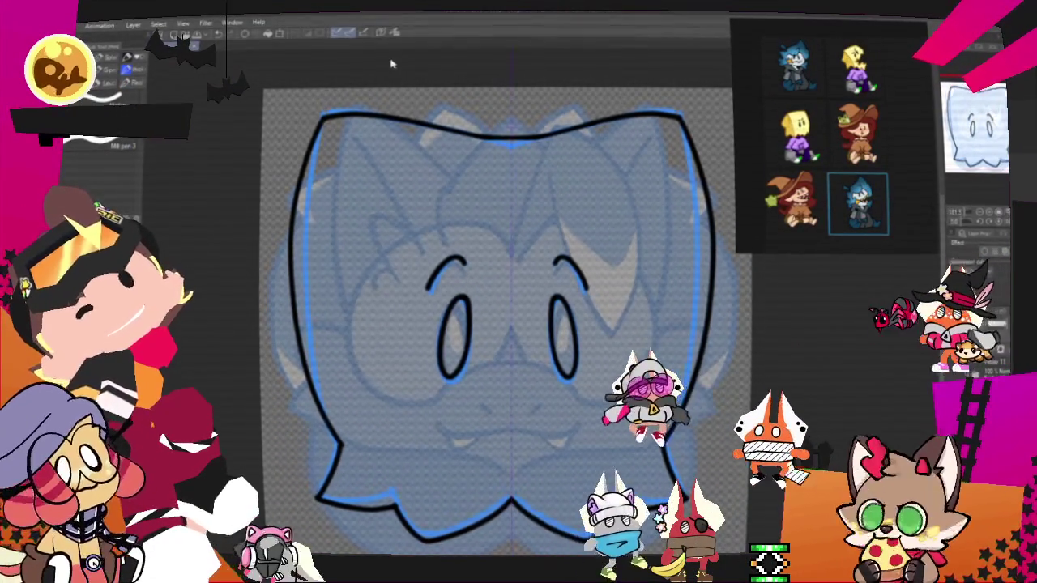
# Step: Fit the whole head in view and hide the blue sketch beneath the black line art
pyautogui.scroll(2, 499, 324)
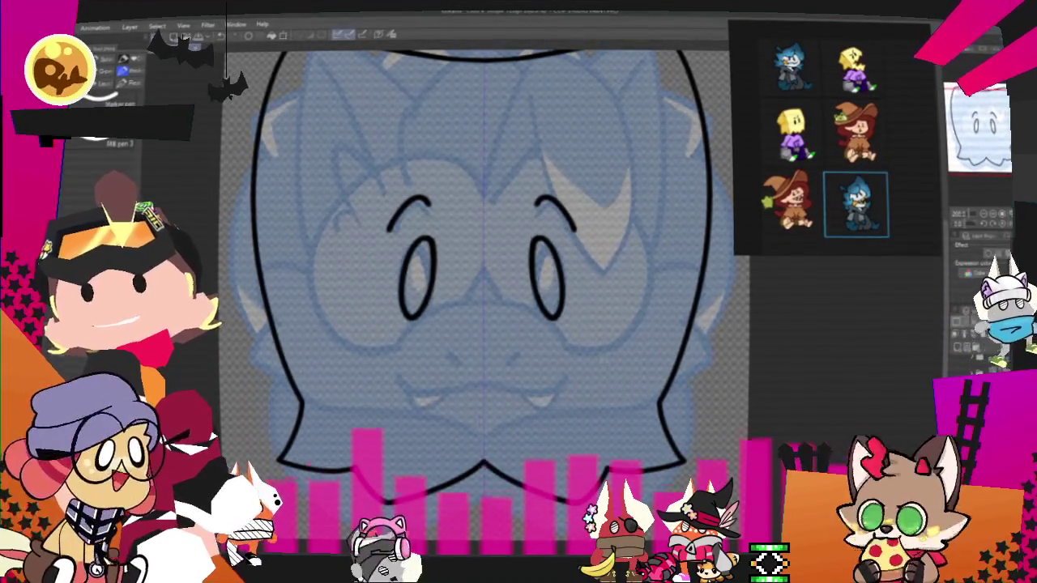
pyautogui.hotkey('ctrl', '0')
pyautogui.scroll(1, 527, 284)
pyautogui.scroll(2, 526, 283)
pyautogui.scroll(-1, 765, 486)
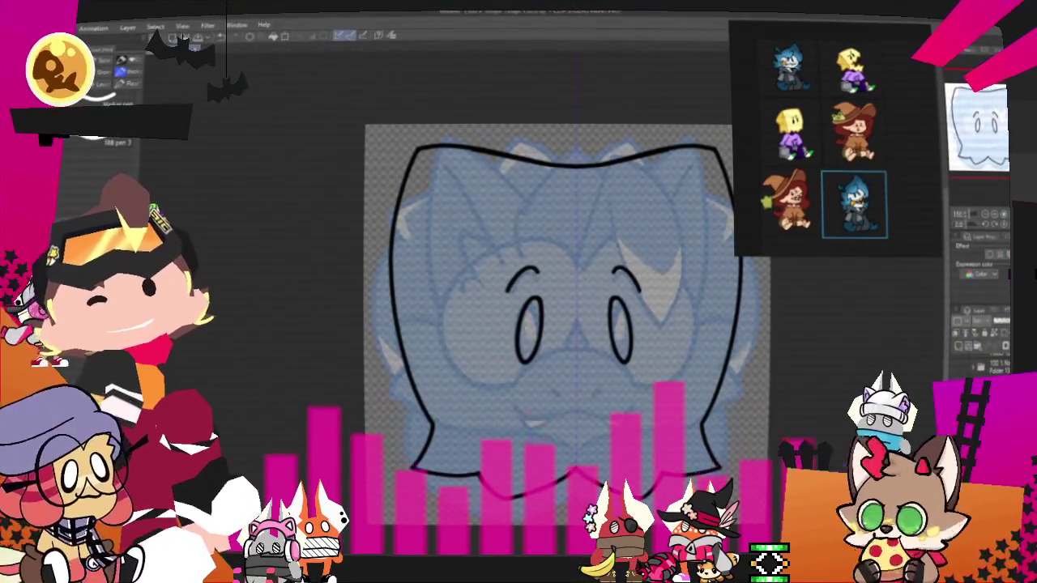
pyautogui.press('Delete')
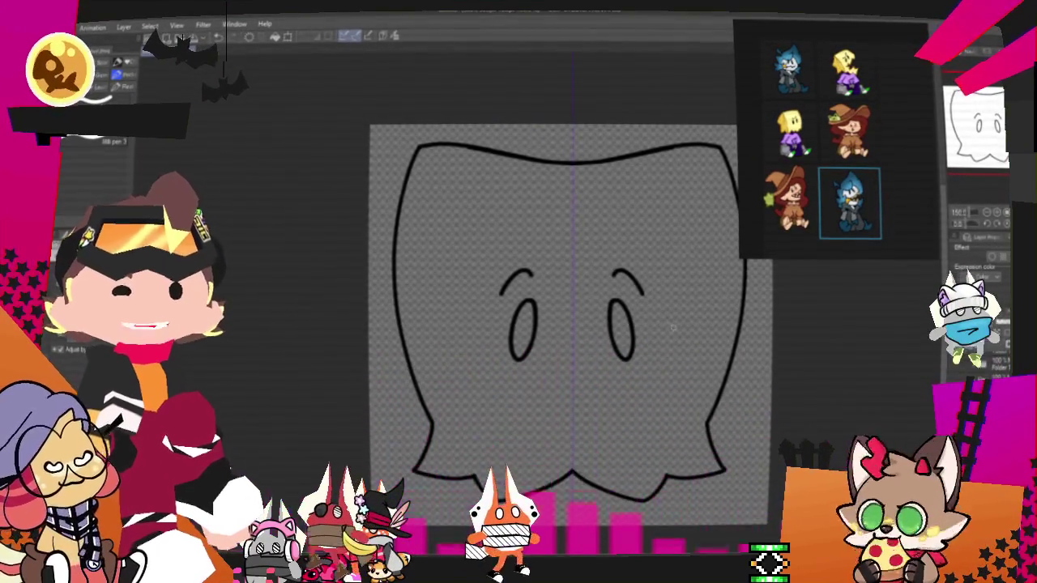
# Step: Zoom around the ghost line art and set filling to reference the line art outlines
pyautogui.scroll(-1, 589, 295)
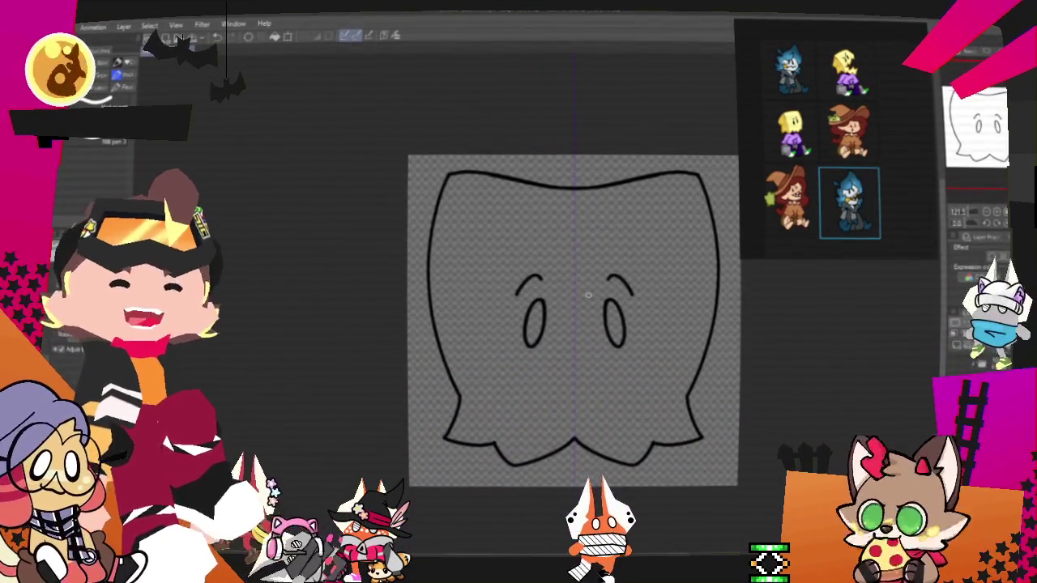
pyautogui.scroll(2, 595, 295)
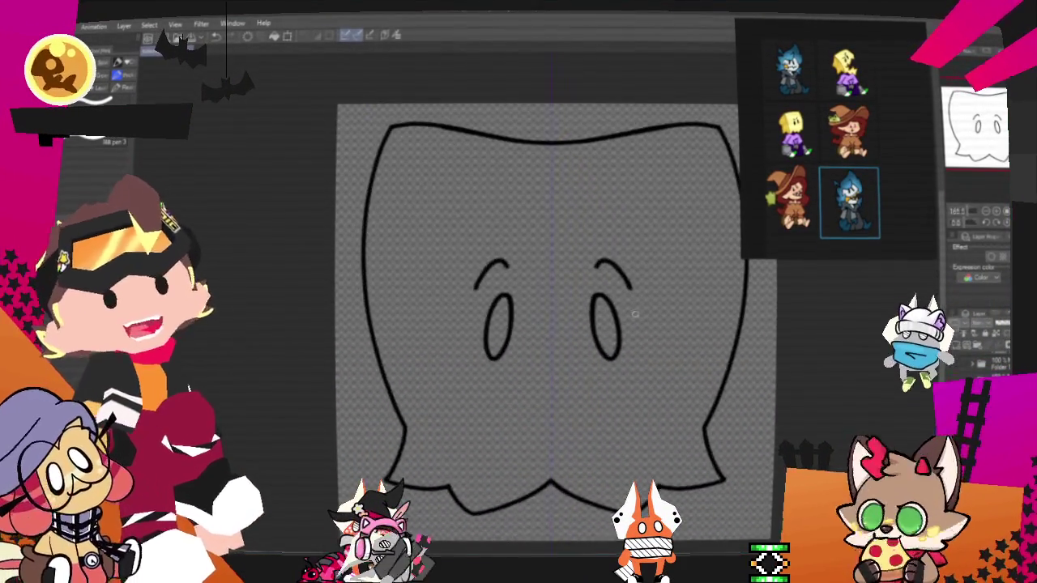
pyautogui.scroll(2, 592, 283)
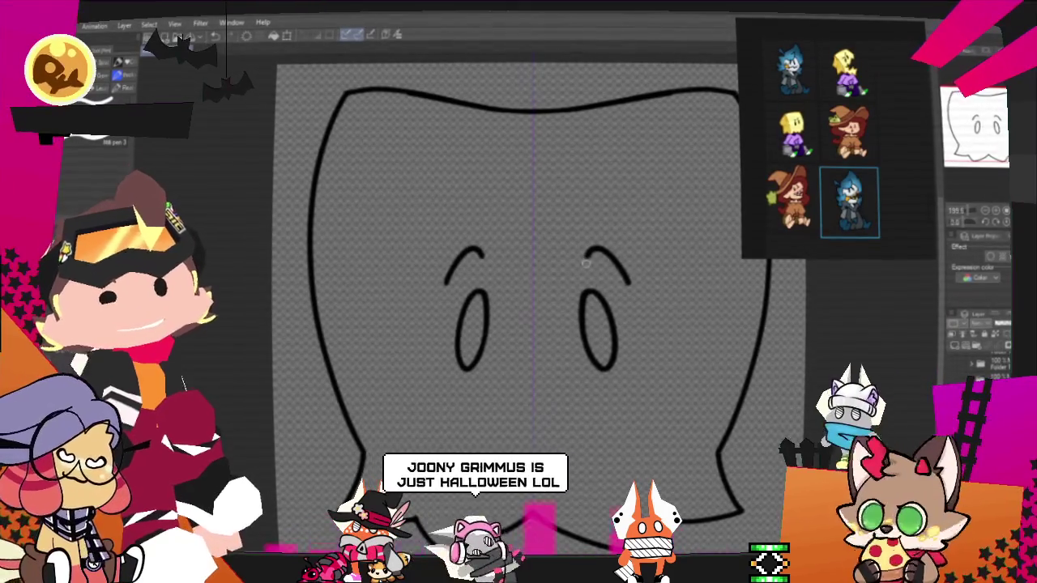
pyautogui.scroll(-1, 496, 187)
pyautogui.scroll(1, 496, 186)
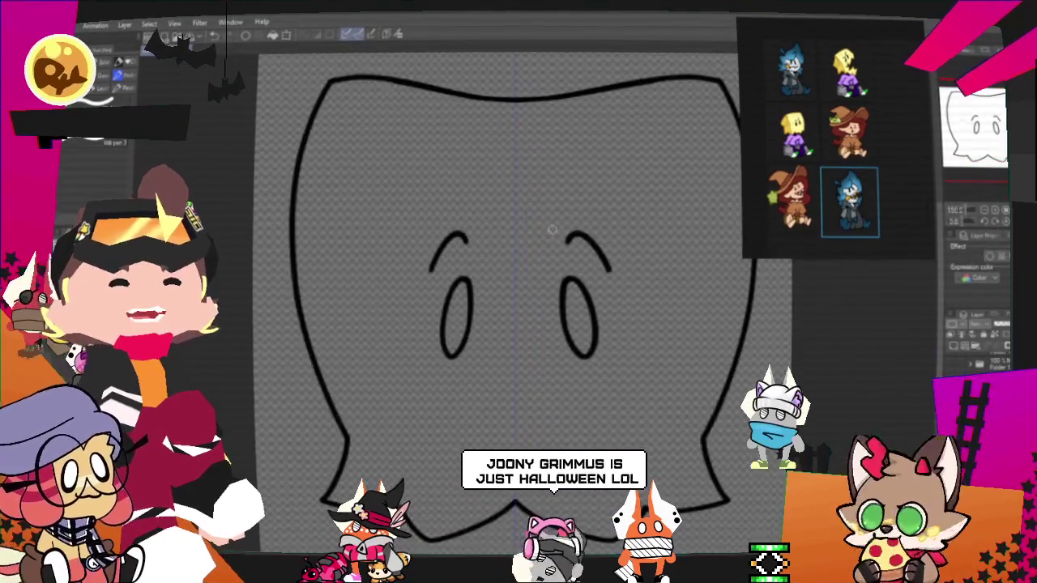
pyautogui.scroll(2, 551, 229)
pyautogui.scroll(-1, 519, 303)
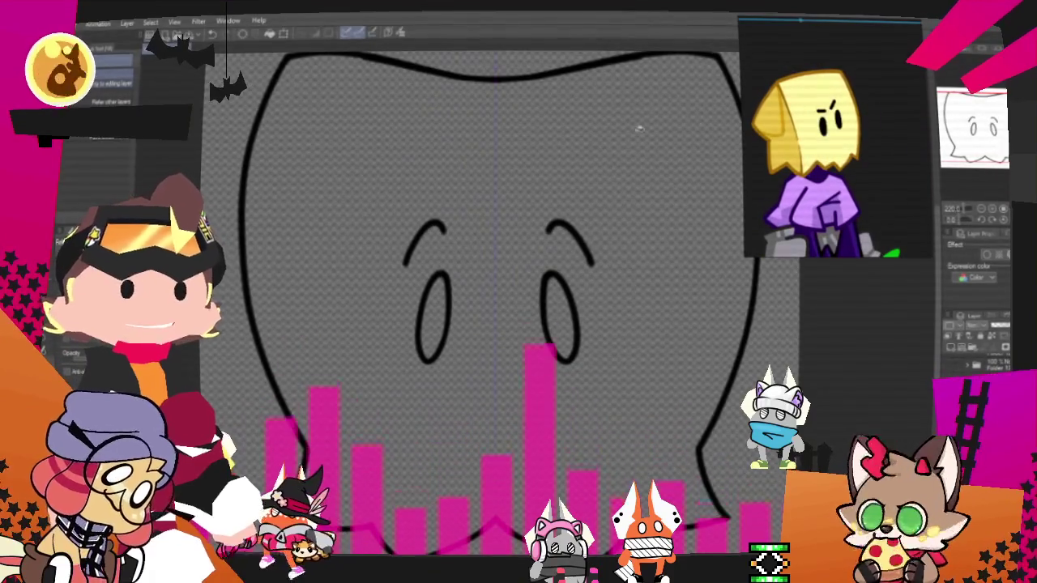
pyautogui.scroll(-1, 695, 123)
pyautogui.click(484, 197)
# Step: Undo the last action, fill the head pale yellow, and fill the left and right eyes black
pyautogui.hotkey('ctrl', 'z')
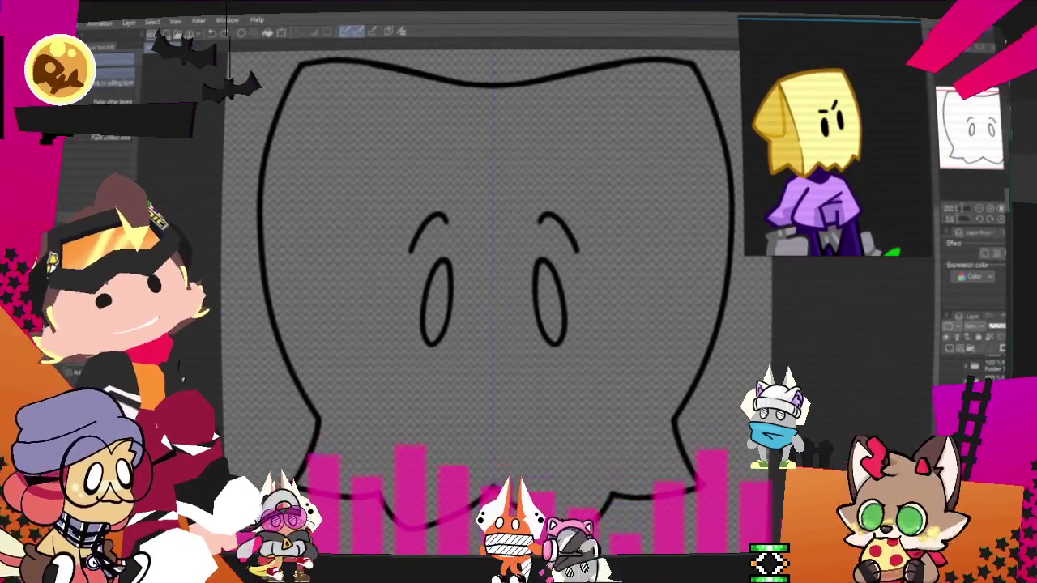
pyautogui.click(371, 170)
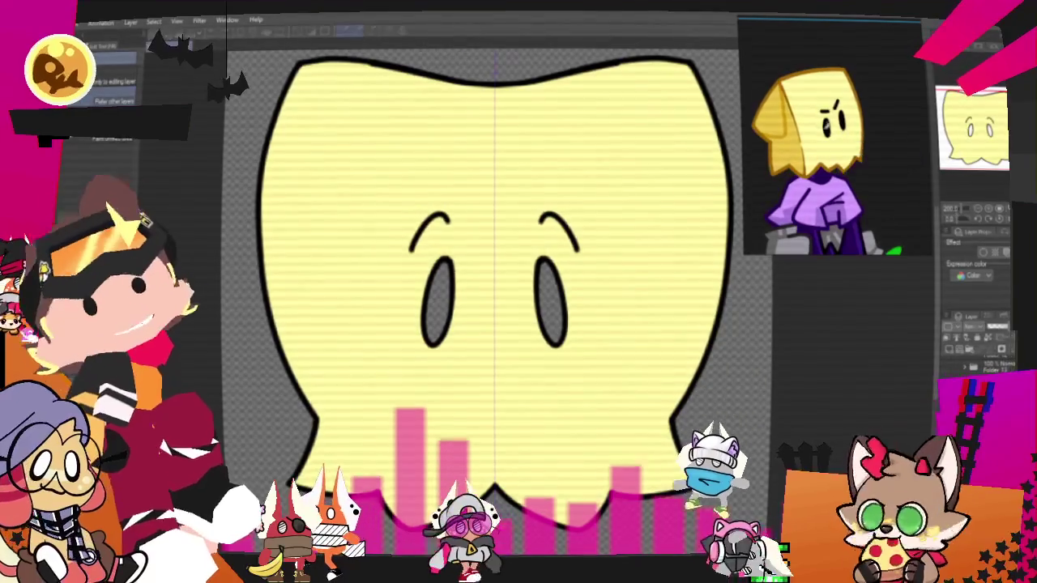
pyautogui.click(438, 301)
pyautogui.click(551, 301)
pyautogui.scroll(1, 486, 308)
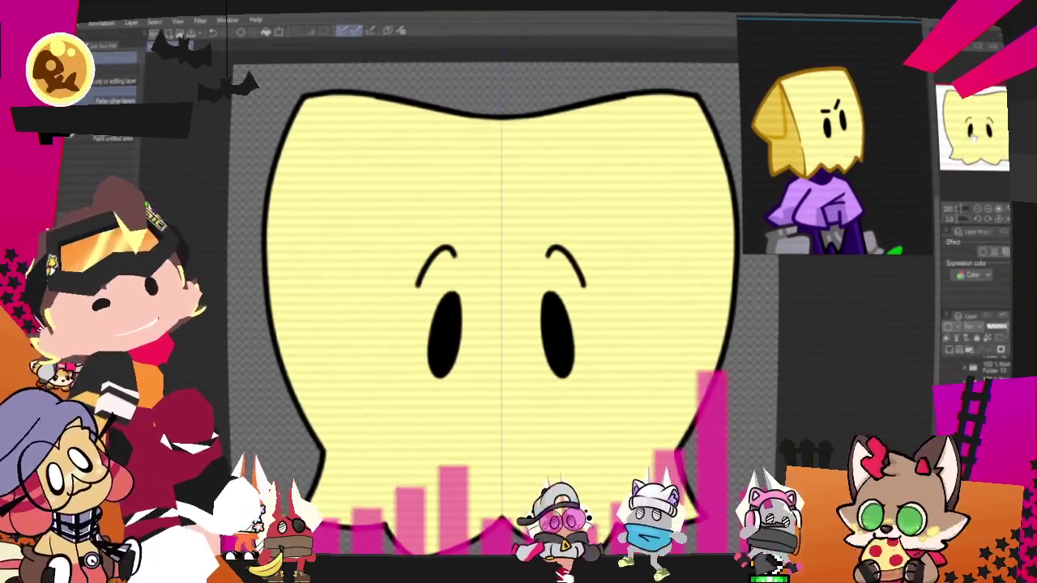
pyautogui.scroll(-5, 509, 434)
pyautogui.scroll(-2, 509, 433)
pyautogui.scroll(-2, 509, 434)
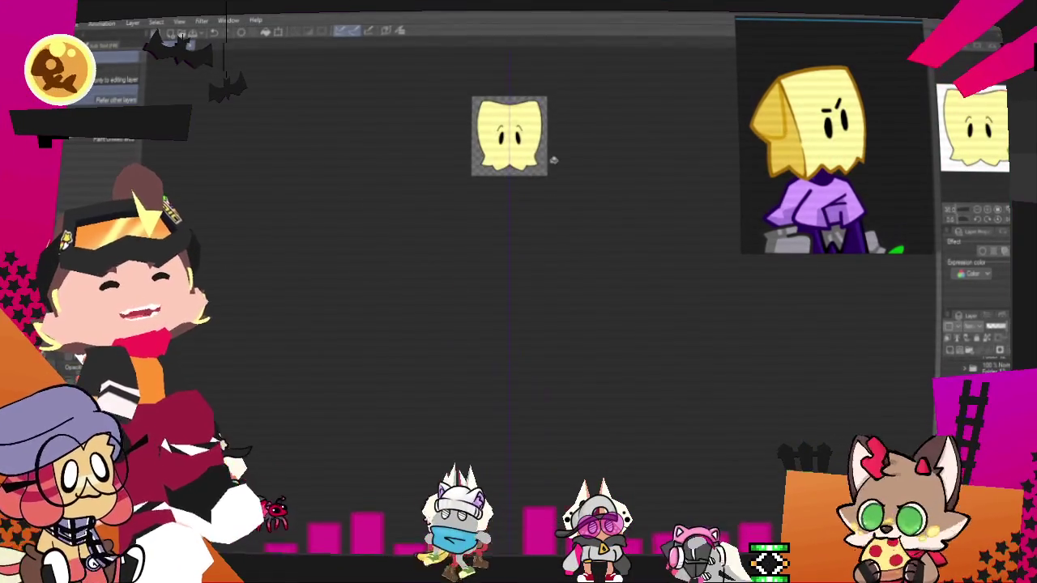
pyautogui.scroll(2, 530, 111)
pyautogui.scroll(2, 521, 139)
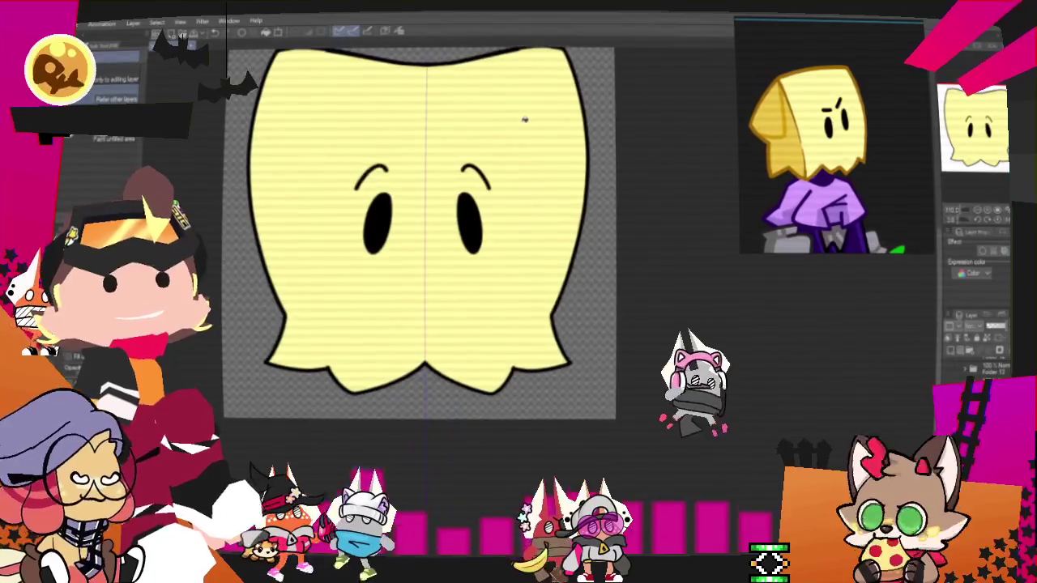
# Step: Zoom in on the eyes, switch to the pen for highlights, then zoom out to the whole face
pyautogui.scroll(-1, 515, 185)
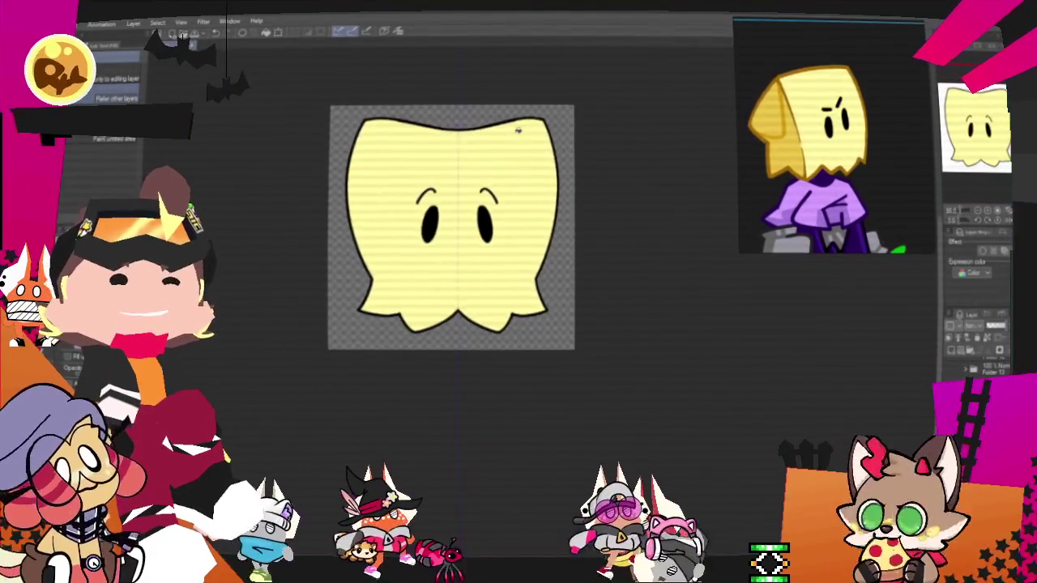
pyautogui.scroll(1, 519, 128)
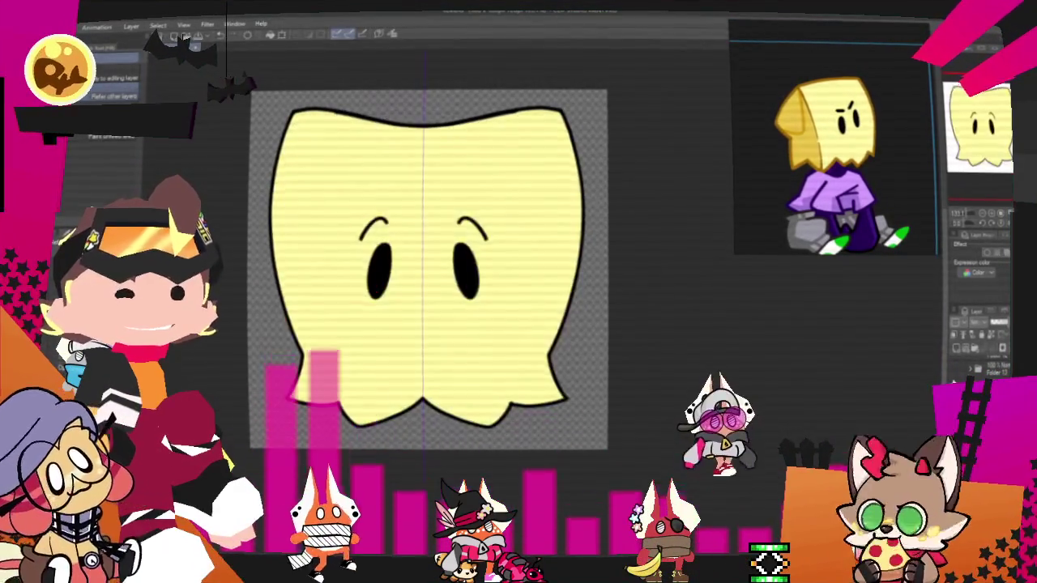
pyautogui.scroll(2, 366, 213)
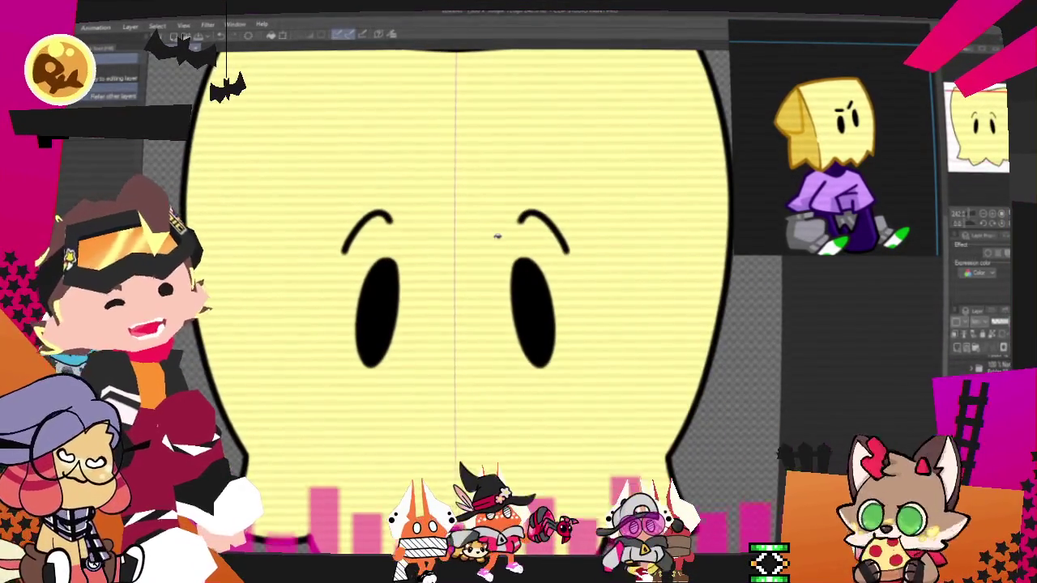
pyautogui.press('p')
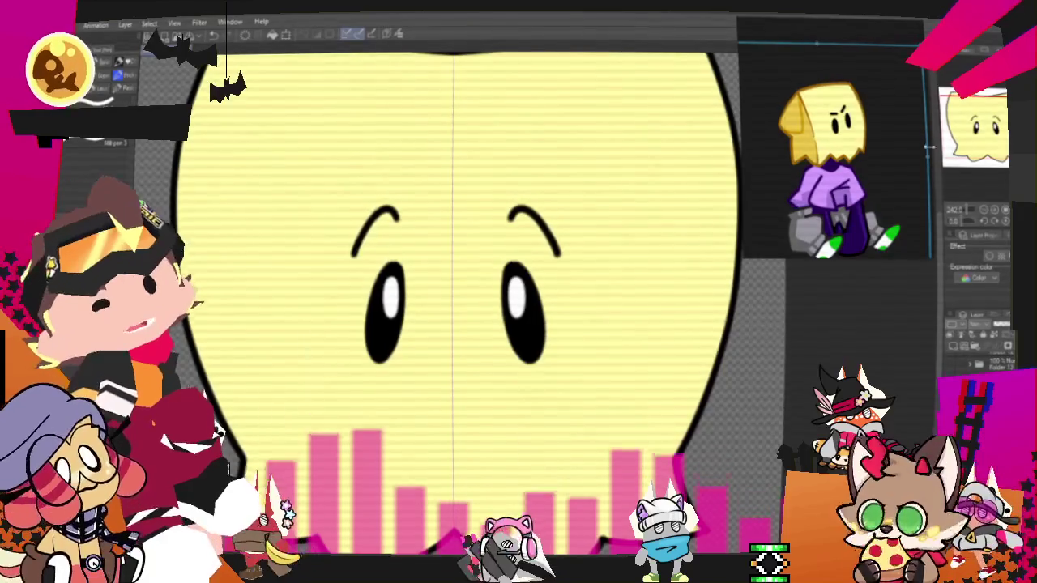
pyautogui.click(995, 220)
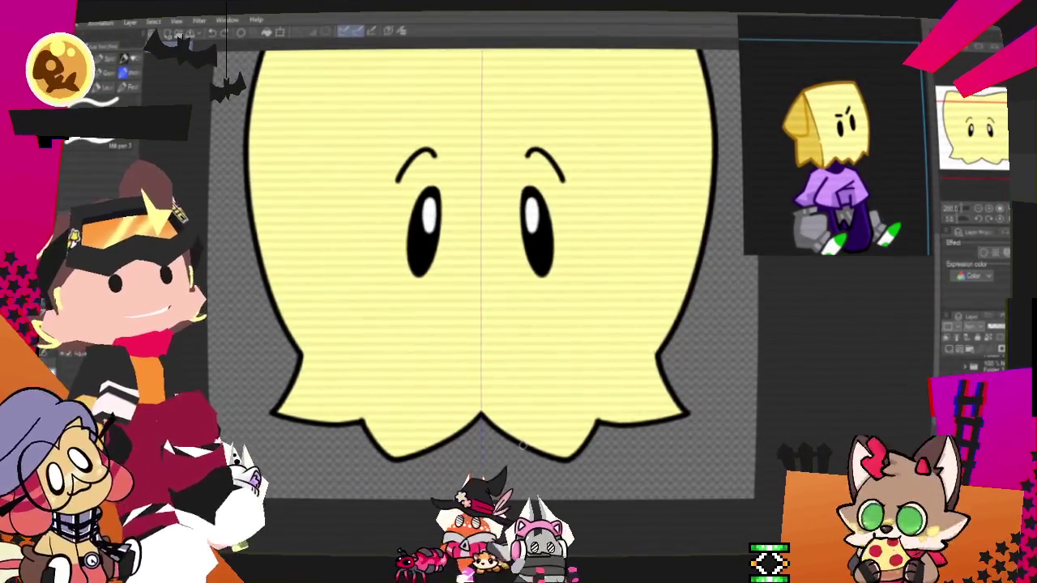
pyautogui.scroll(-3, 522, 444)
pyautogui.scroll(1, 511, 322)
pyautogui.scroll(1, 511, 322)
pyautogui.scroll(-1, 511, 322)
pyautogui.scroll(1, 511, 322)
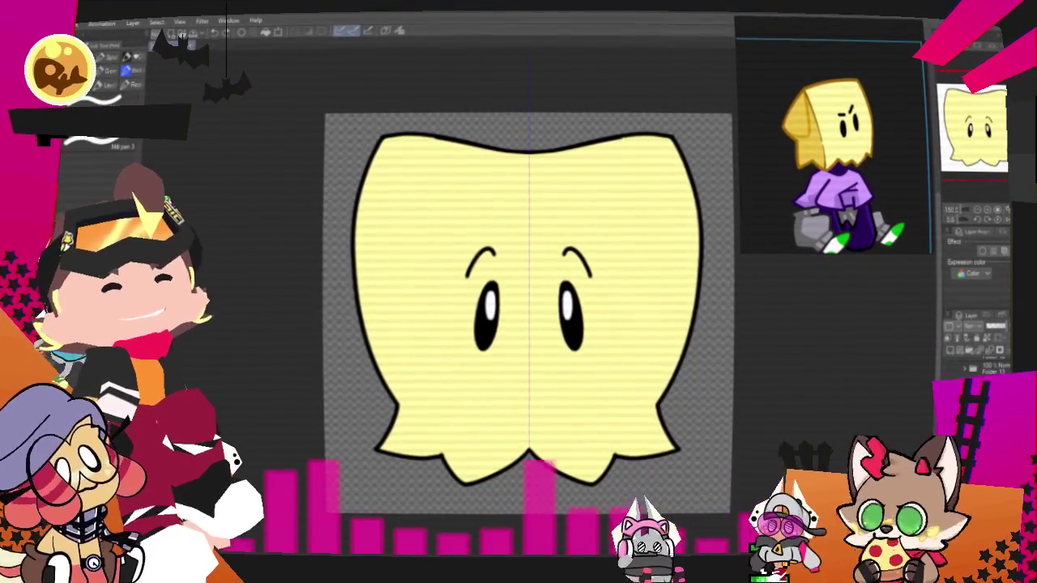
pyautogui.scroll(-2, 591, 422)
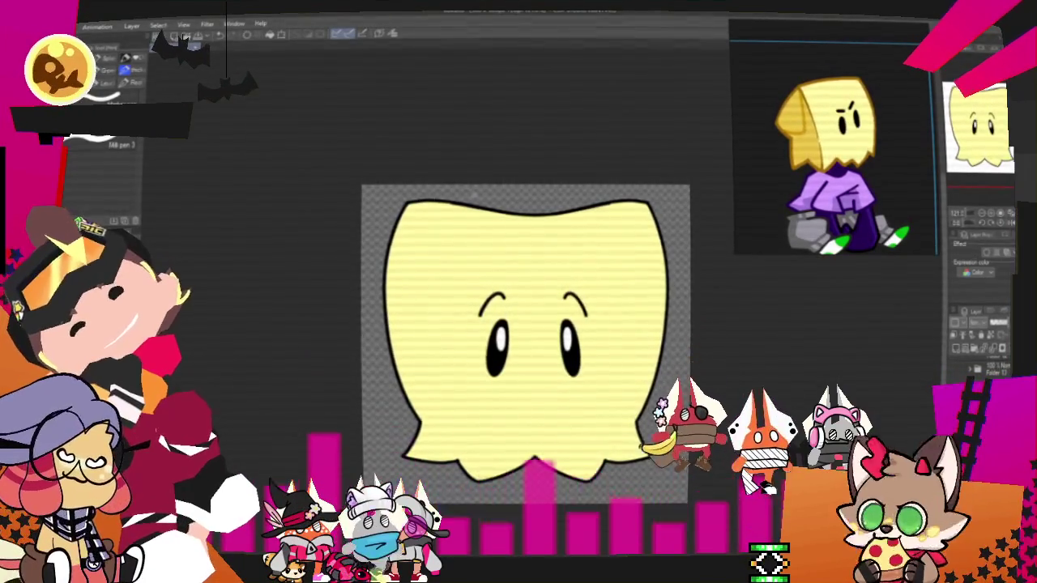
# Step: Draw a fold line across the head's top, redo it twice, then trace the left edge
pyautogui.moveTo(394, 181); pyautogui.dragTo(660, 219)
pyautogui.hotkey('ctrl', 'z')
pyautogui.moveTo(418, 192); pyautogui.dragTo(660, 241)
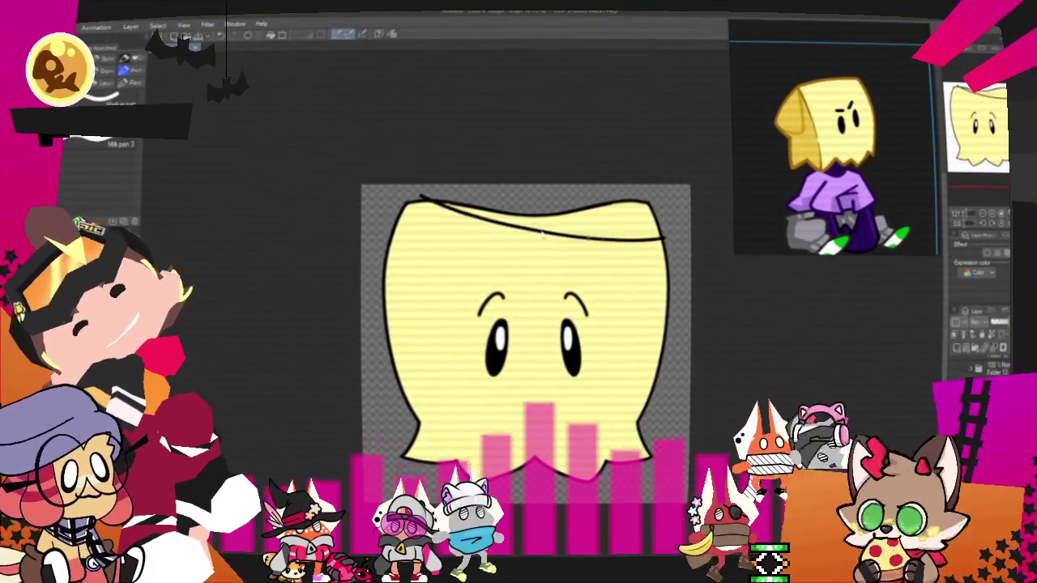
pyautogui.hotkey('ctrl', 'z')
pyautogui.moveTo(413, 196); pyautogui.dragTo(648, 239)
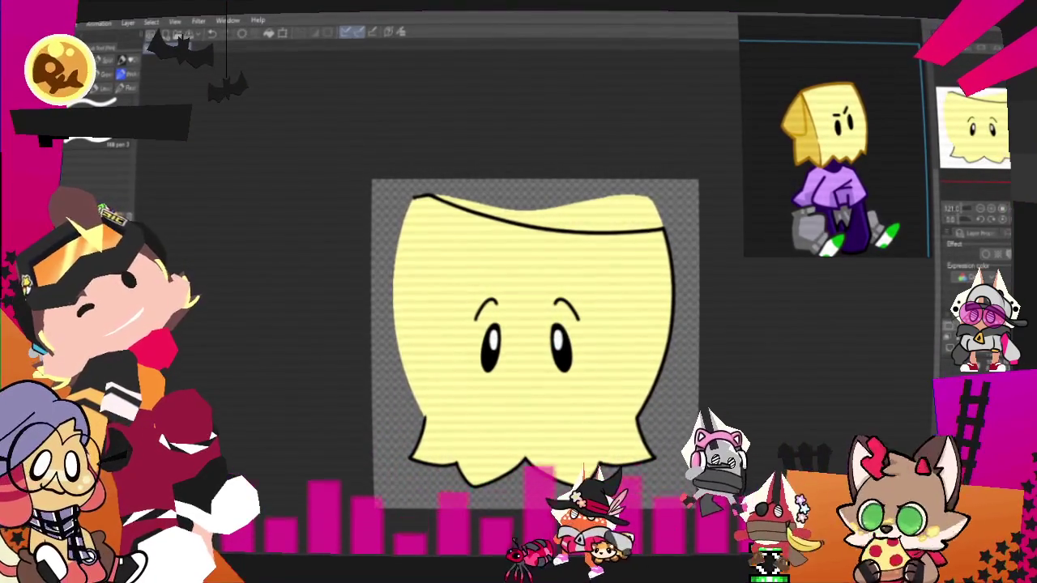
pyautogui.moveTo(413, 196); pyautogui.dragTo(419, 468)
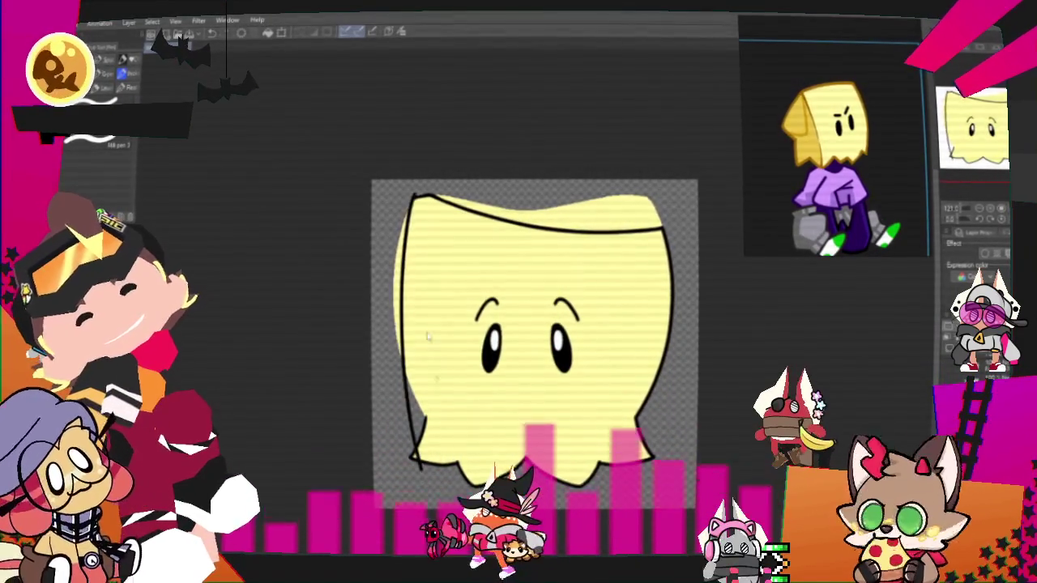
# Step: Extend the left outline to the bottom, trim the top edge, and add a diagonal crease
pyautogui.moveTo(405, 296); pyautogui.dragTo(421, 405)
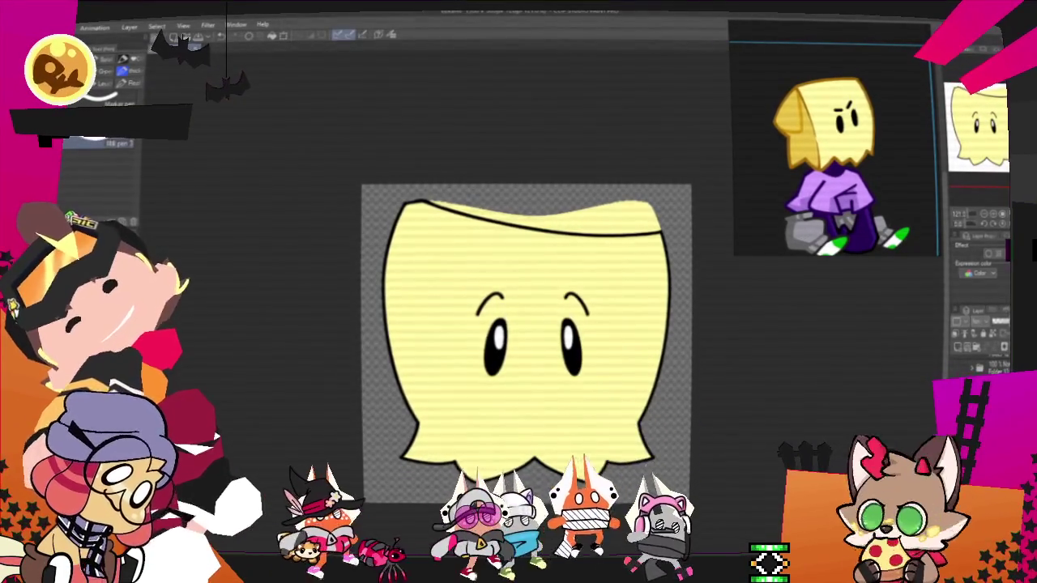
pyautogui.moveTo(531, 221); pyautogui.dragTo(640, 230)
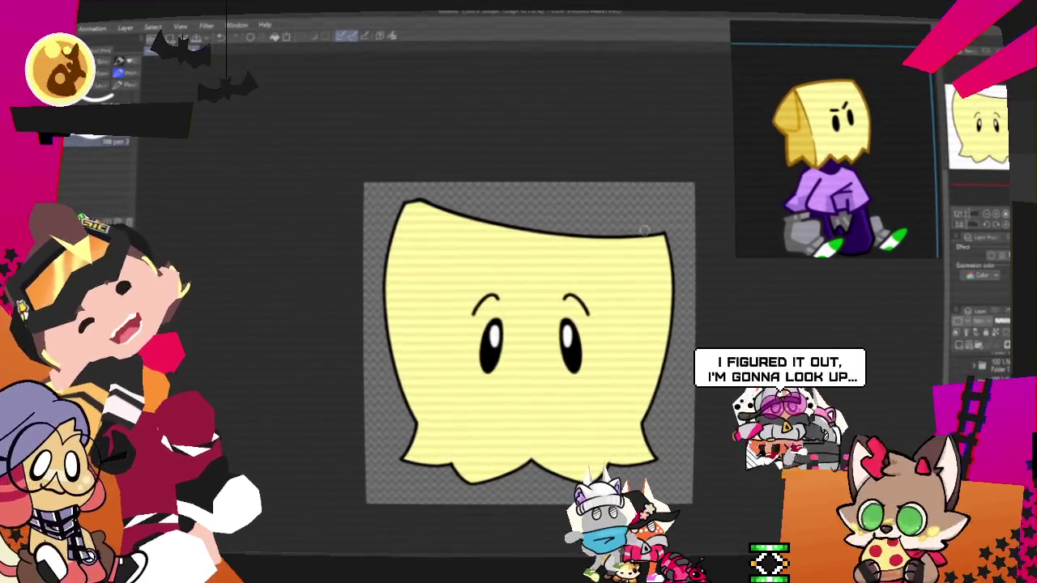
pyautogui.moveTo(670, 229); pyautogui.dragTo(640, 217)
pyautogui.moveTo(498, 229)
pyautogui.mouseDown()
pyautogui.moveTo(611, 201)
pyautogui.moveTo(608, 243)
pyautogui.mouseUp()
pyautogui.hotkey('ctrl', 'z')
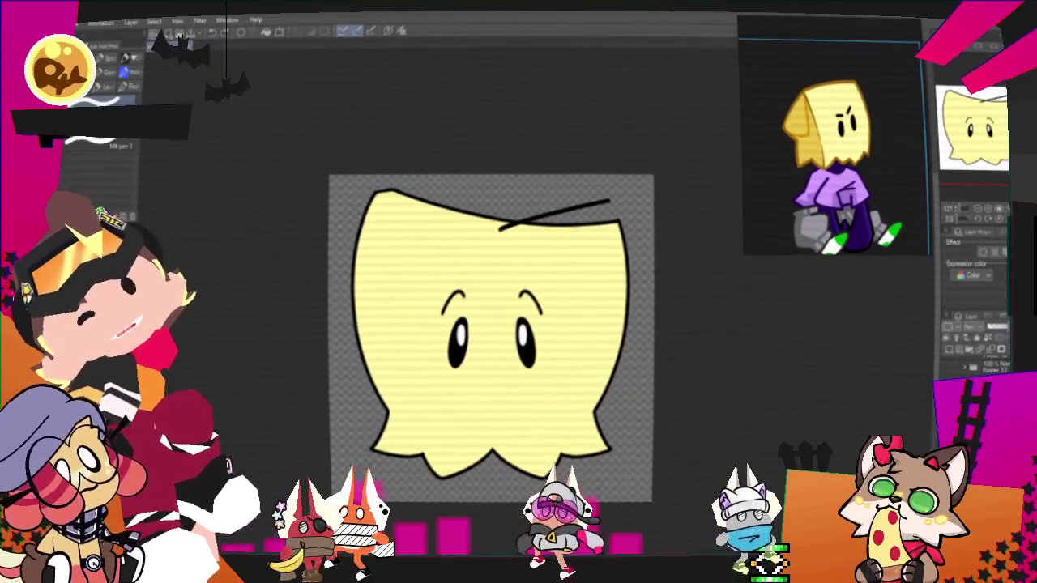
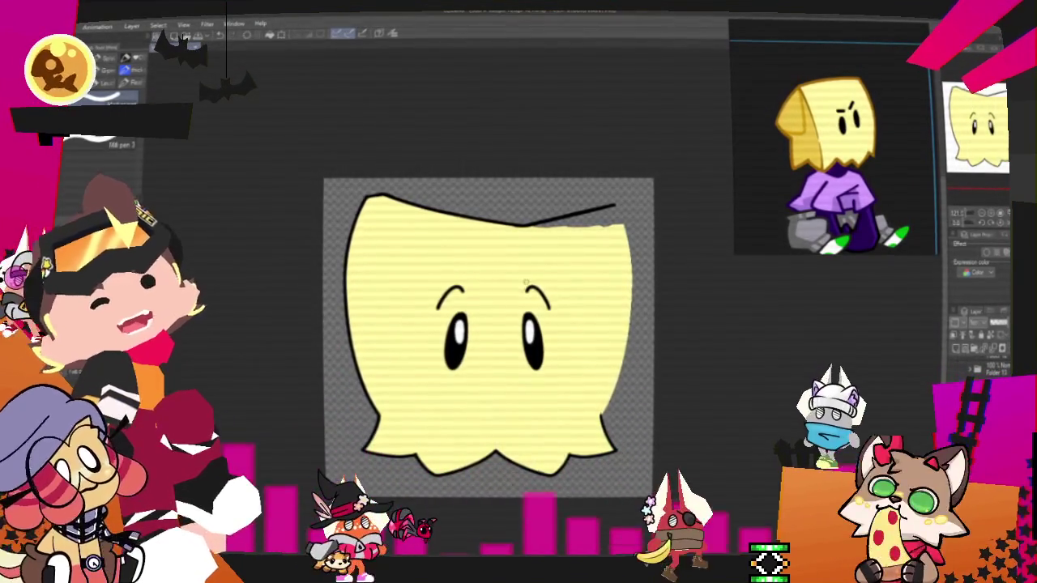
# Step: Try several black outline strokes down the face's right side, undoing the unsatisfying ones
pyautogui.hotkey('ctrl', 'z')
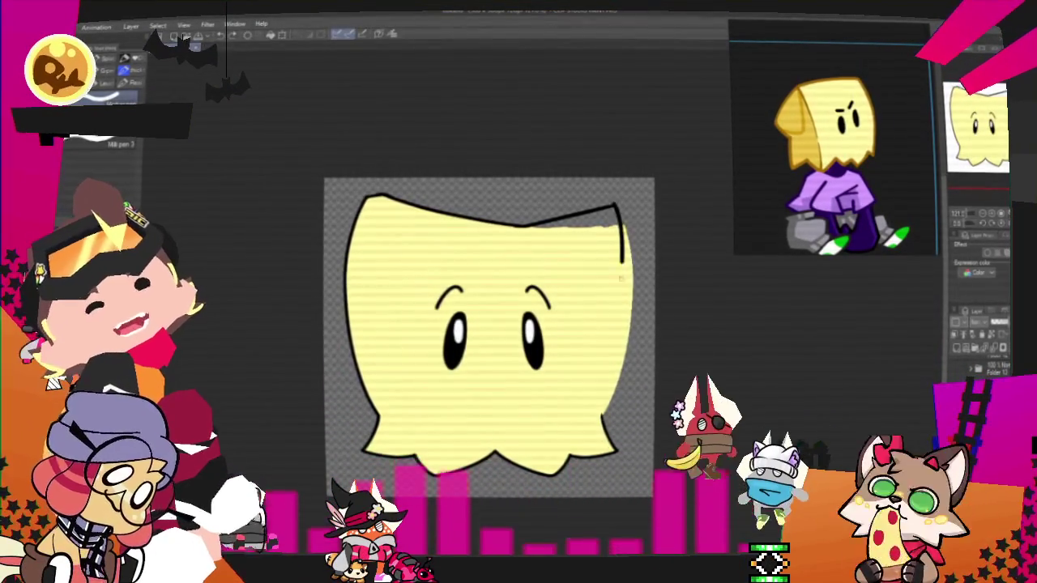
pyautogui.moveTo(625, 211); pyautogui.dragTo(597, 418)
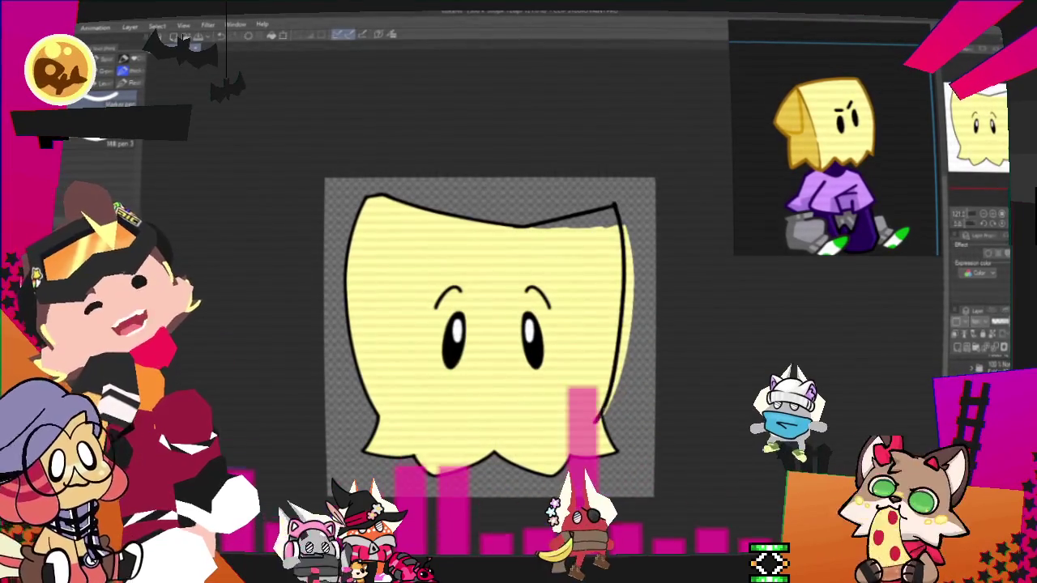
pyautogui.moveTo(616, 206); pyautogui.dragTo(610, 371)
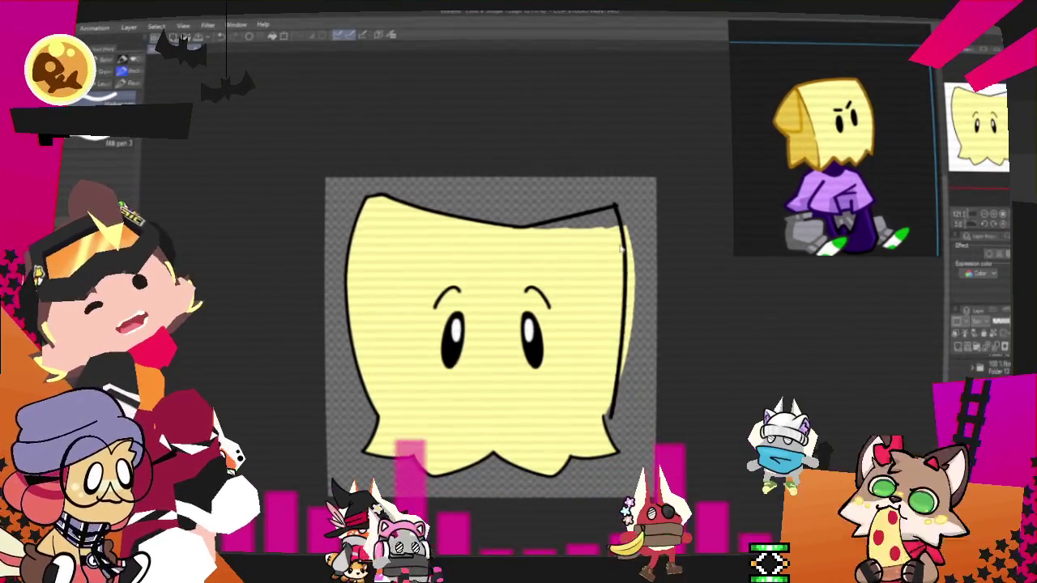
pyautogui.moveTo(619, 209); pyautogui.dragTo(599, 433)
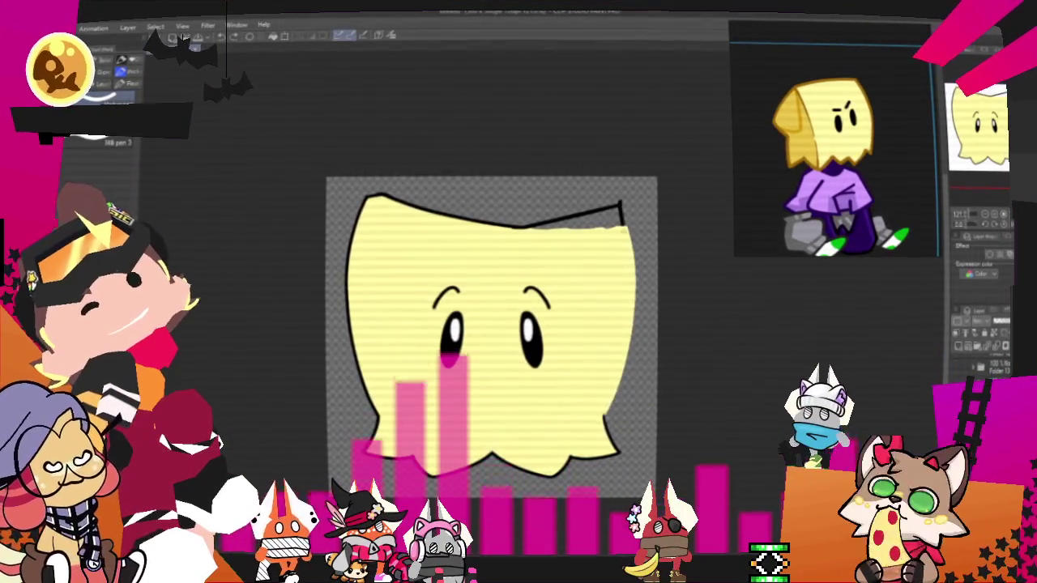
pyautogui.moveTo(619, 208); pyautogui.dragTo(599, 423)
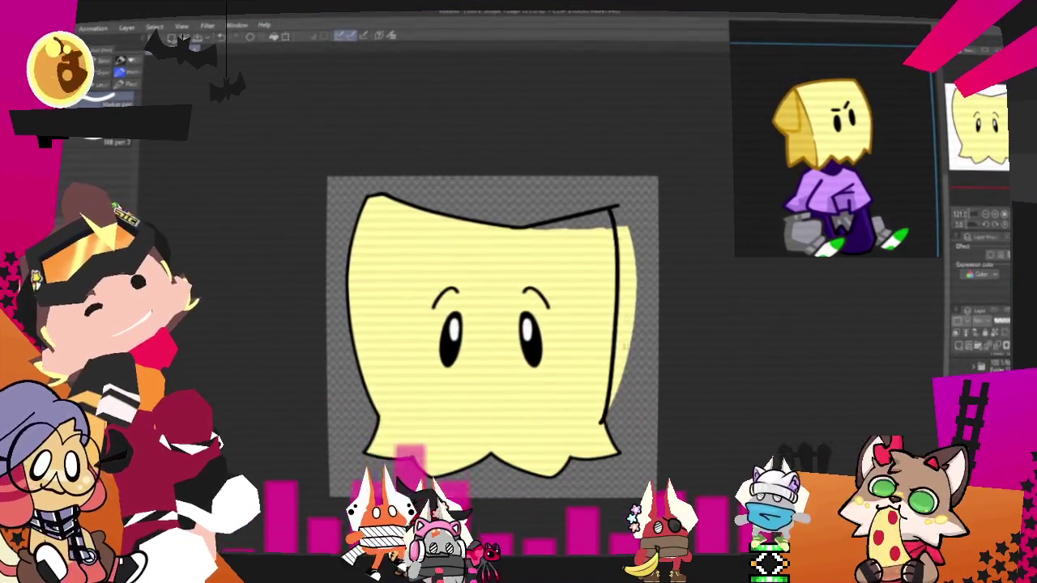
pyautogui.hotkey('ctrl', 'z')
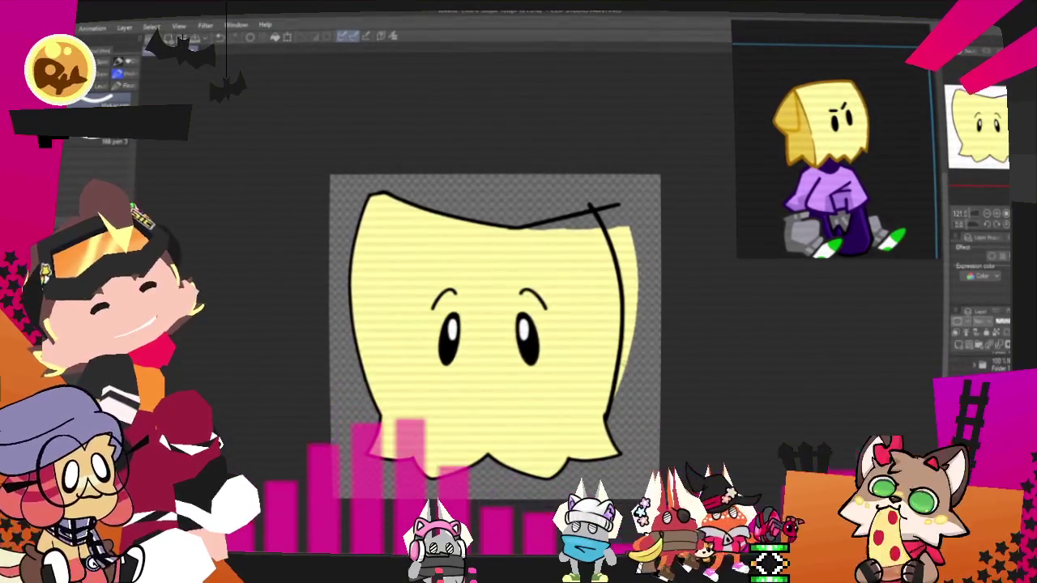
pyautogui.moveTo(577, 178); pyautogui.dragTo(616, 422)
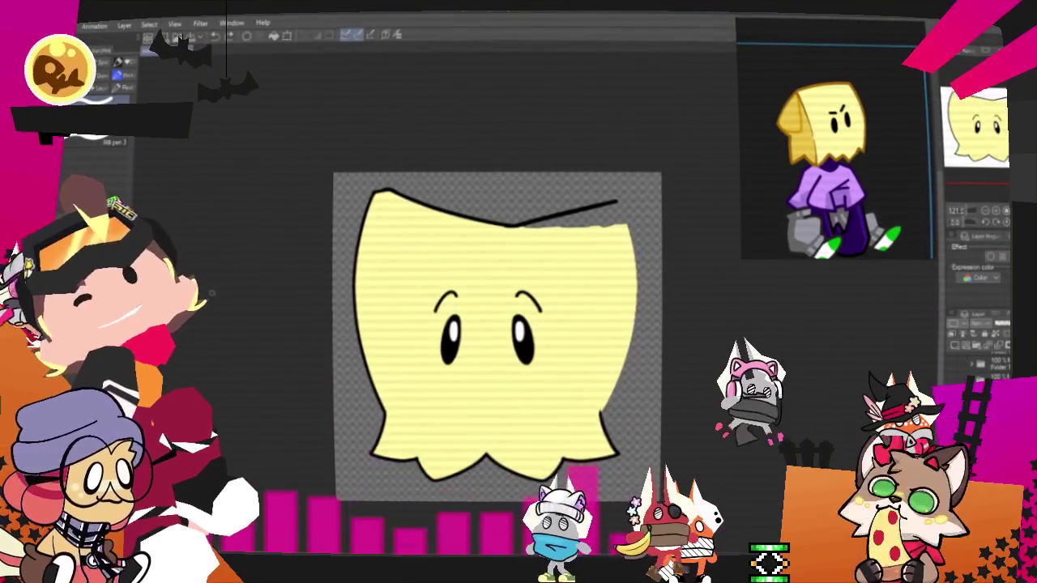
pyautogui.hotkey('ctrl', 'z')
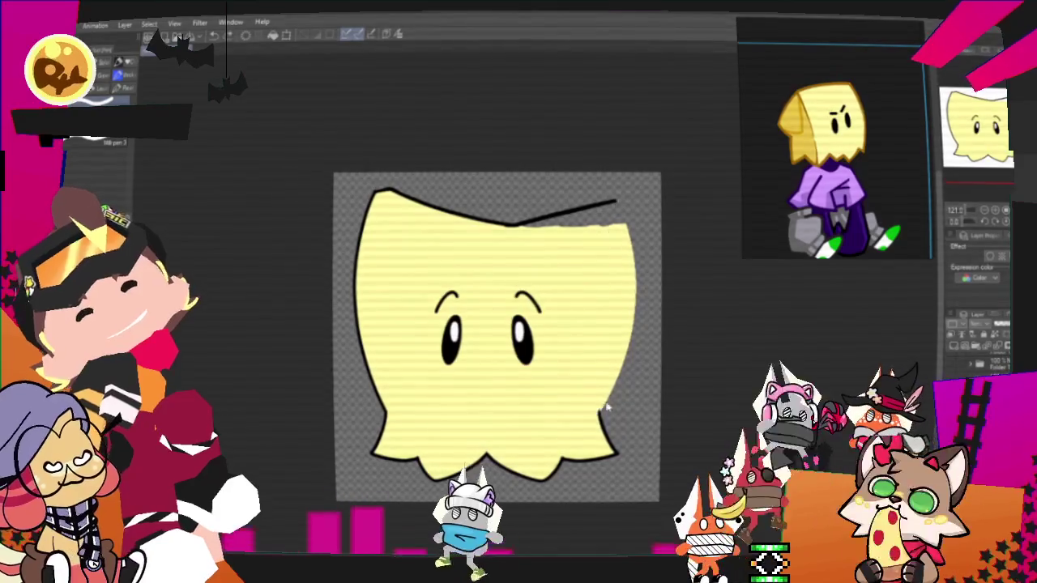
# Step: Ink the final right outline, erase the grey top-right patch, and draw the curved top edge
pyautogui.moveTo(602, 413); pyautogui.dragTo(623, 212)
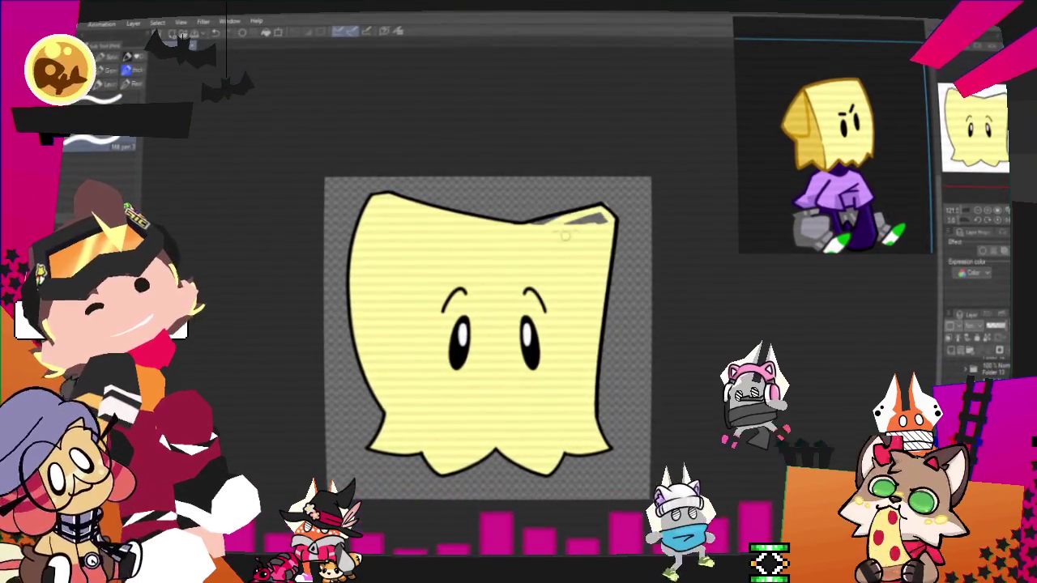
pyautogui.moveTo(567, 217); pyautogui.dragTo(600, 221)
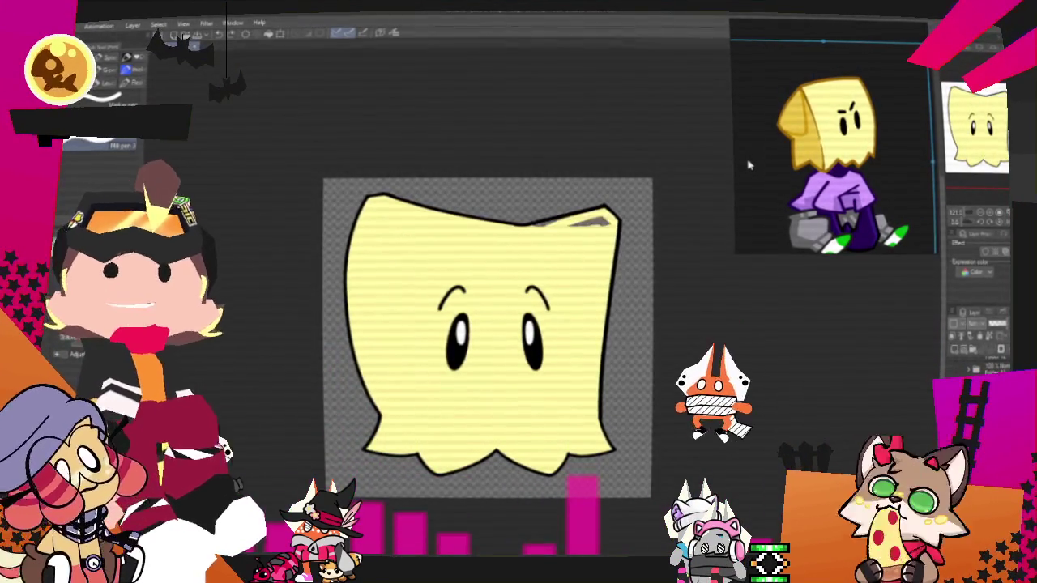
pyautogui.moveTo(364, 197); pyautogui.dragTo(627, 223)
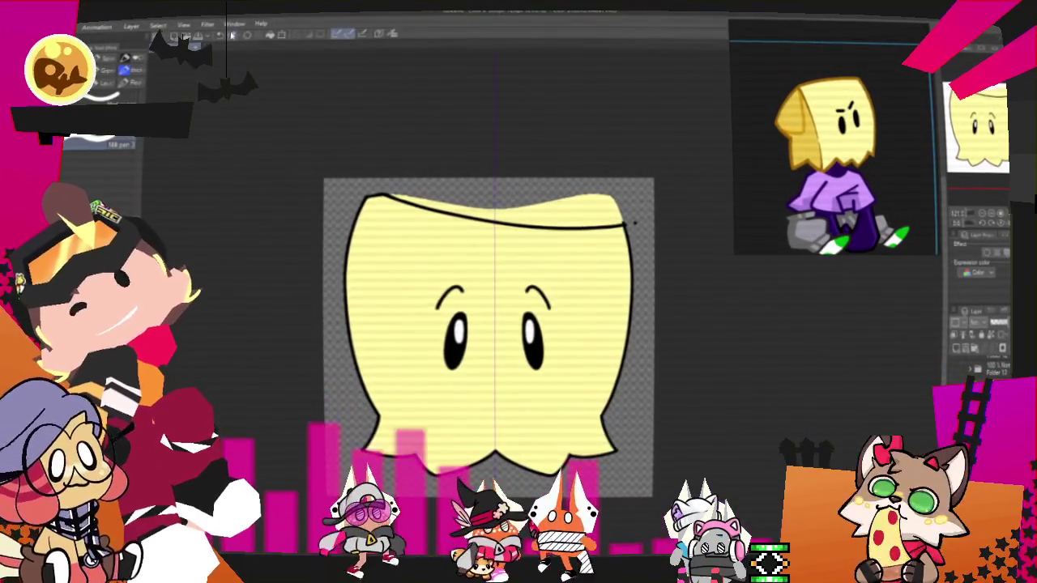
# Step: Clear the yellow fill above the new top curve, check it zoomed out, then hide the first emote
pyautogui.press('Delete')
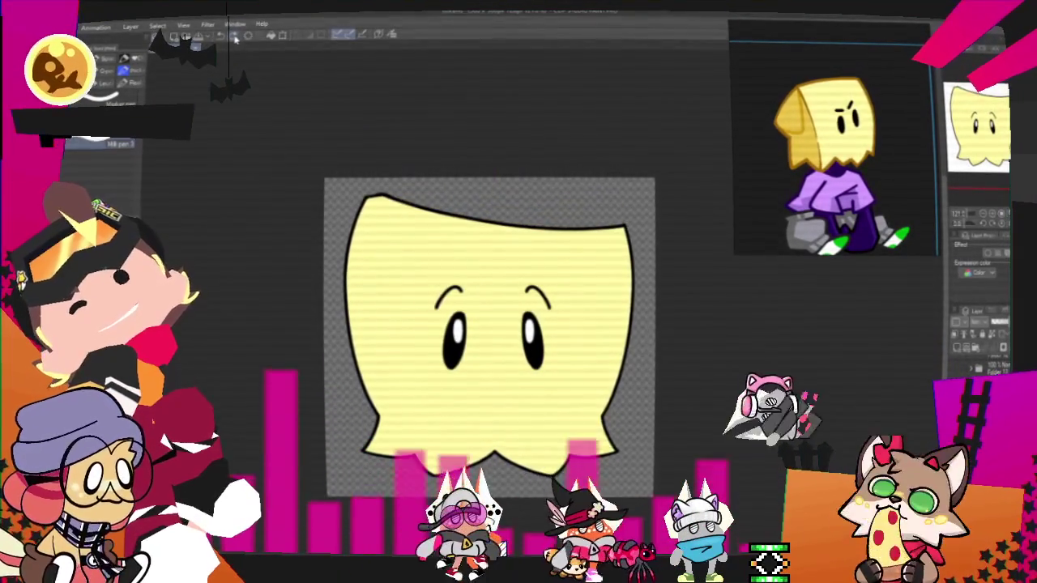
pyautogui.hotkey('ctrl', 'd')
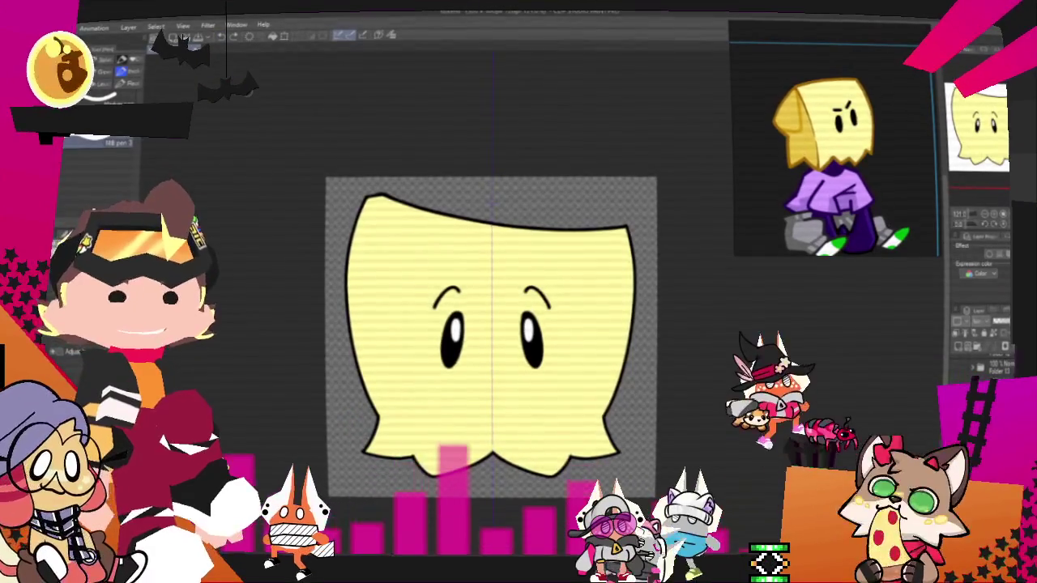
pyautogui.scroll(-1, 354, 183)
pyautogui.scroll(-1, 355, 183)
pyautogui.scroll(-1, 516, 284)
pyautogui.scroll(2, 486, 268)
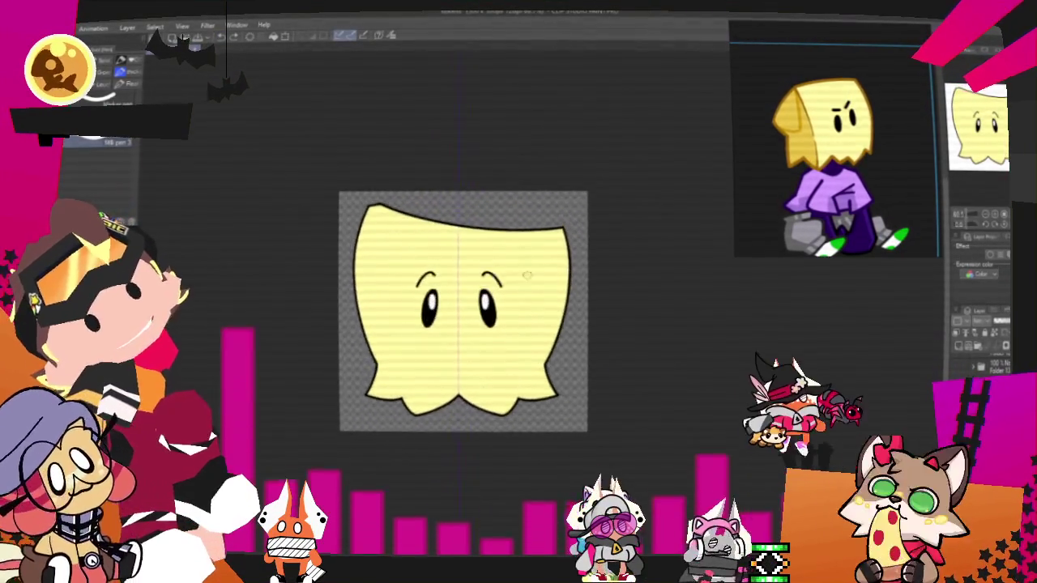
pyautogui.scroll(1, 504, 323)
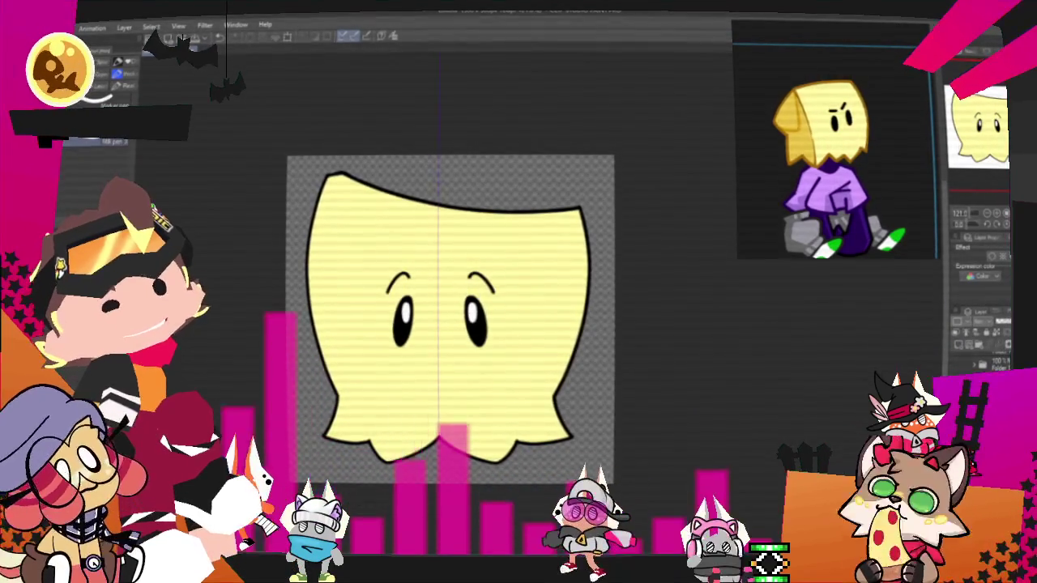
pyautogui.press('Delete')
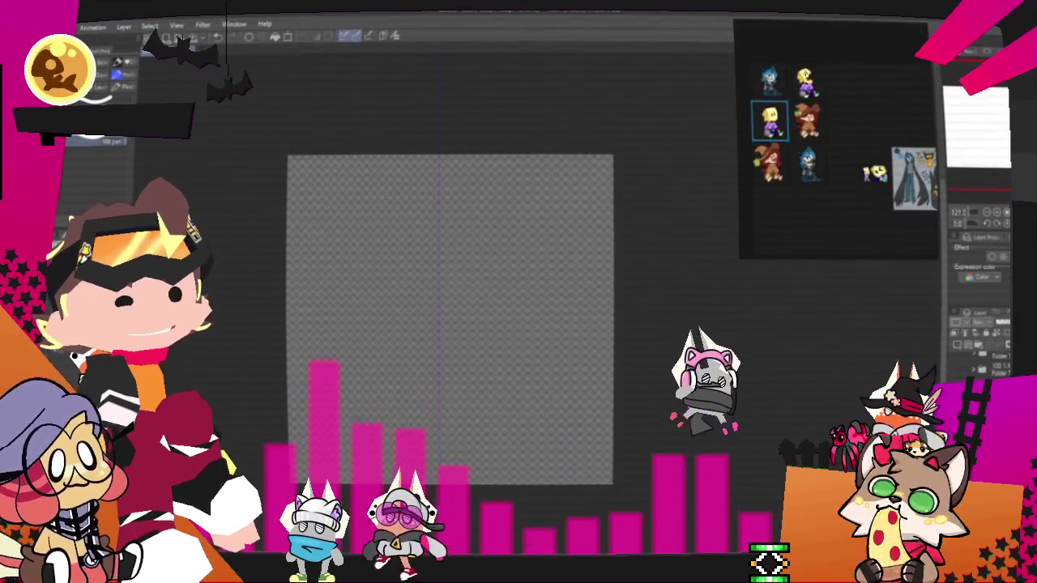
# Step: Show the faded blue sketch of the second emote and zoom in on it, with the Pencil ready
pyautogui.hotkey('ctrl', 'v')
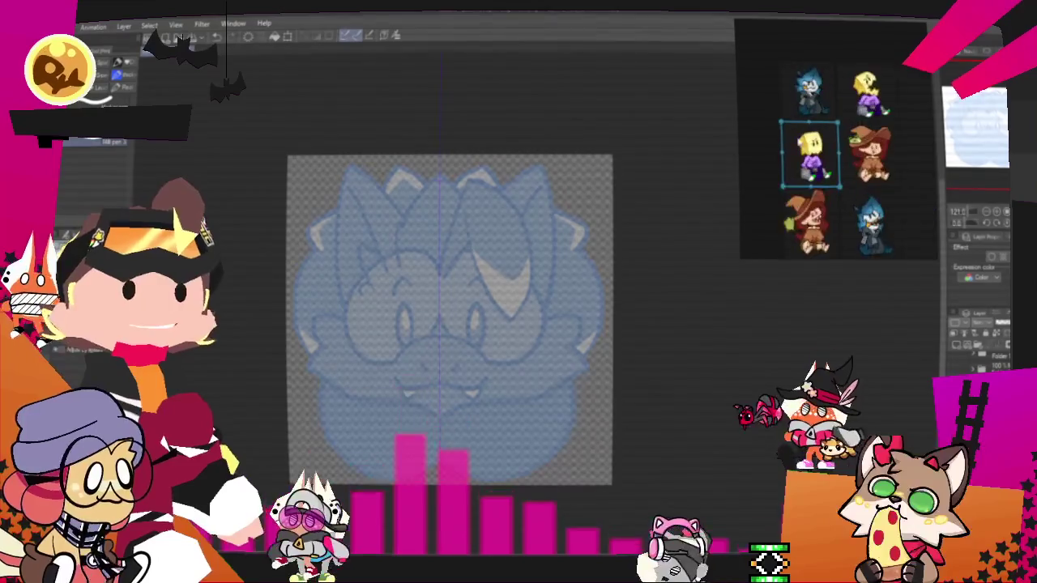
pyautogui.scroll(3, 838, 138)
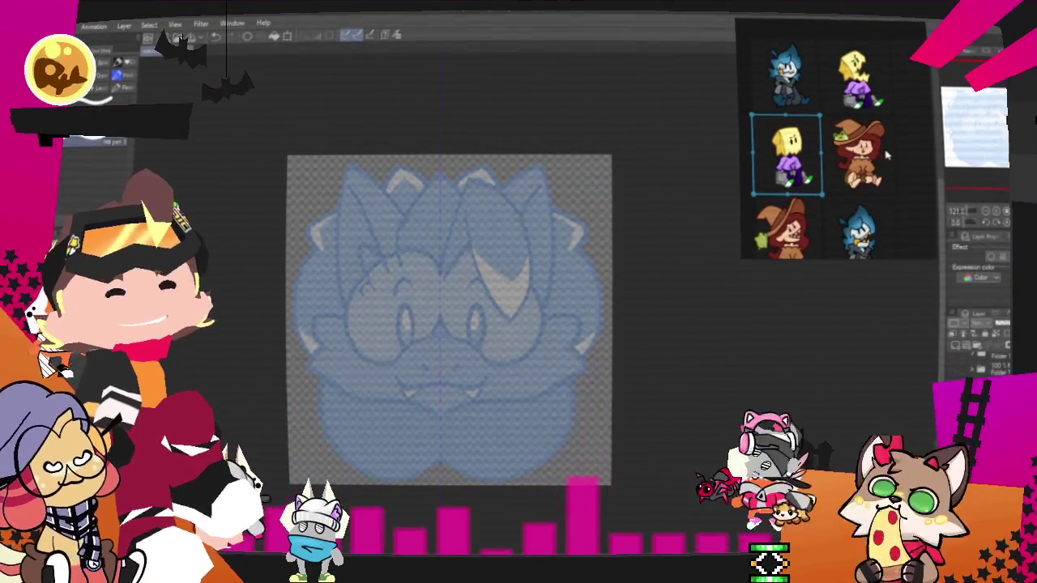
pyautogui.scroll(3, 879, 174)
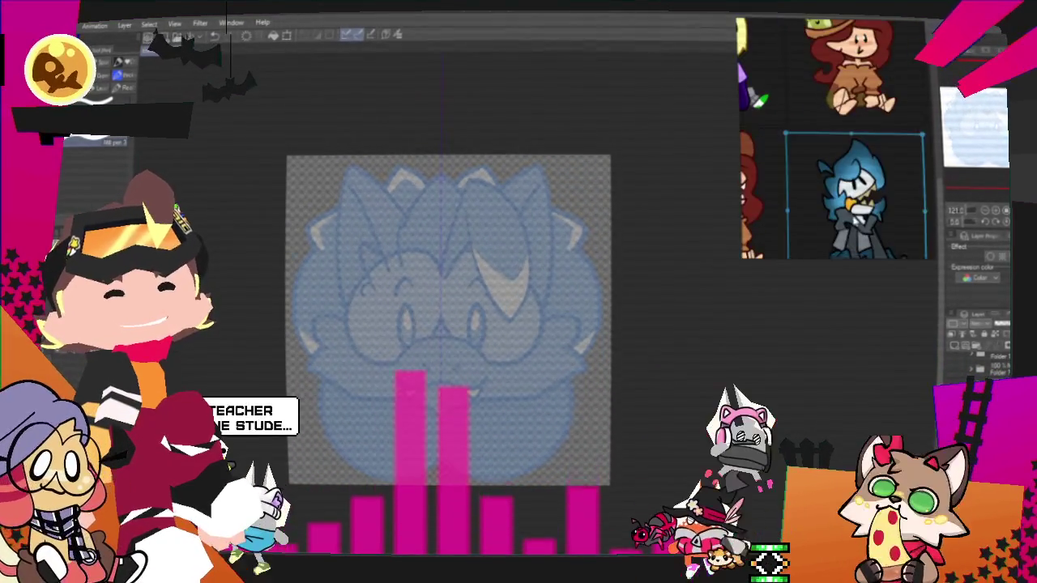
pyautogui.scroll(1, 879, 174)
pyautogui.scroll(2, 879, 174)
pyautogui.scroll(-2, 879, 174)
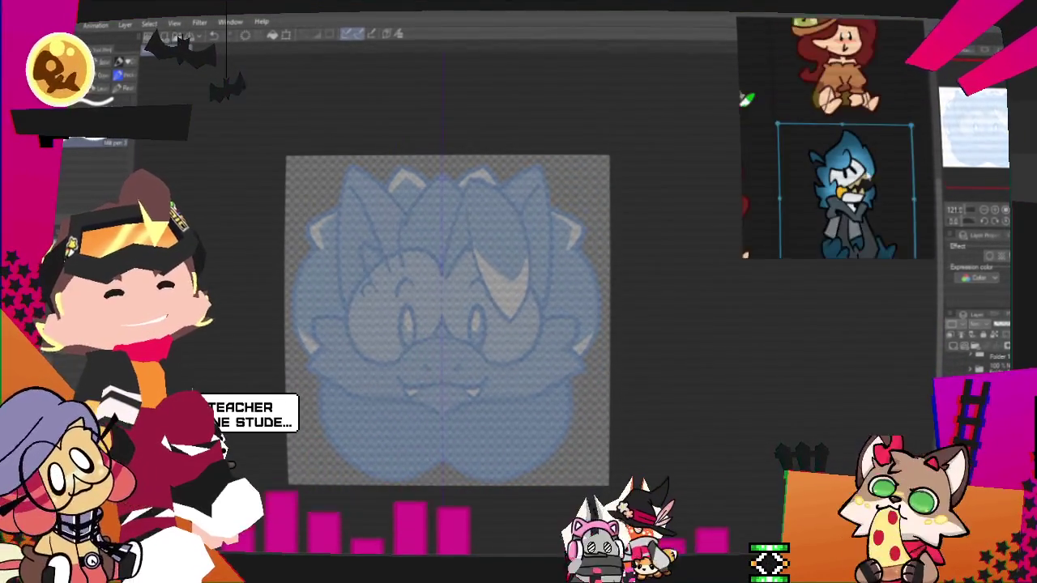
pyautogui.scroll(3, 879, 174)
pyautogui.scroll(1, 575, 274)
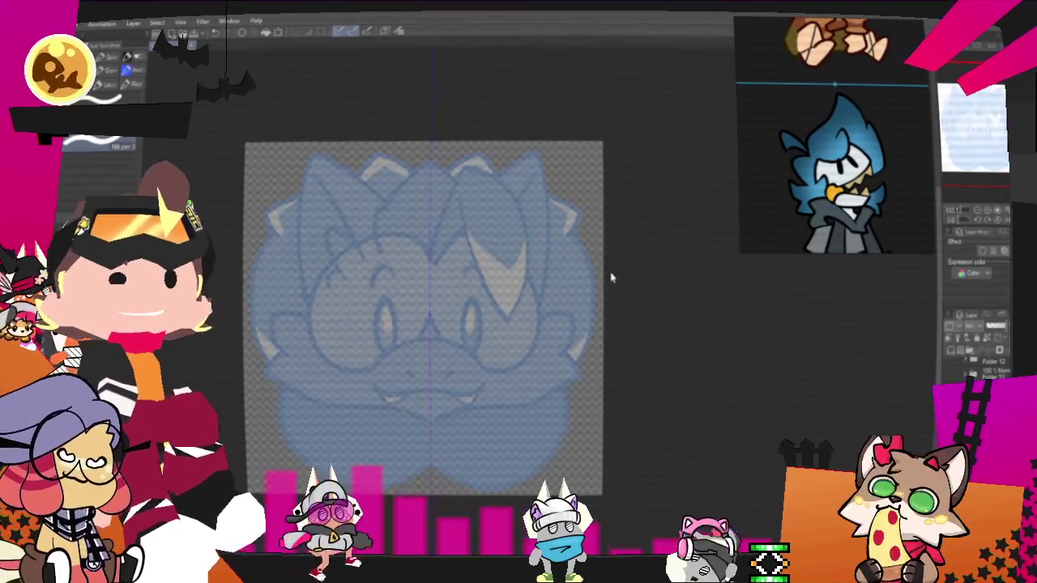
pyautogui.press('p')
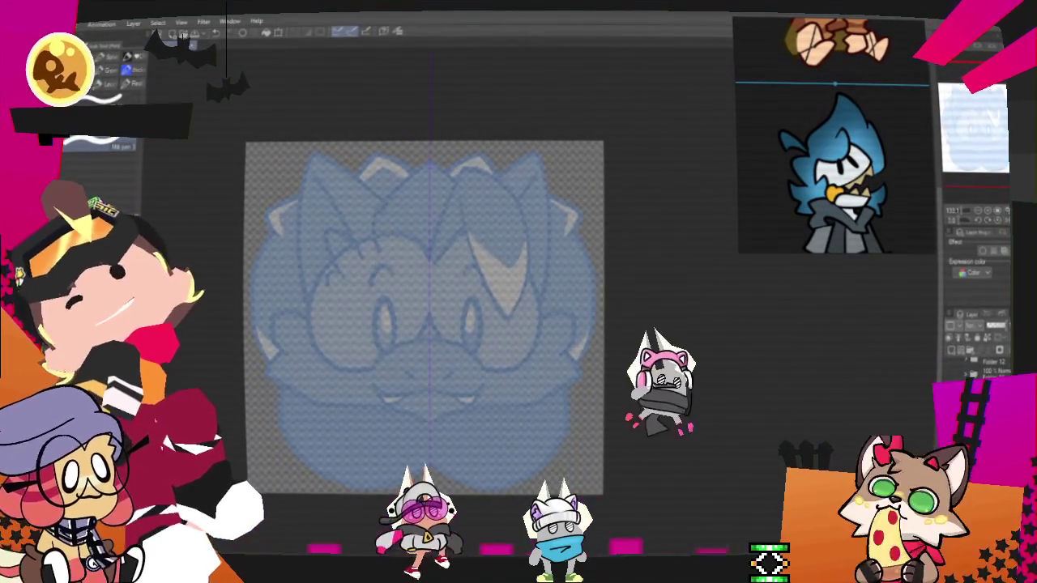
# Step: Ink two bold oval eyes and arched eyebrows in black over the blue sketch
pyautogui.moveTo(425, 316); pyautogui.dragTo(438, 345)
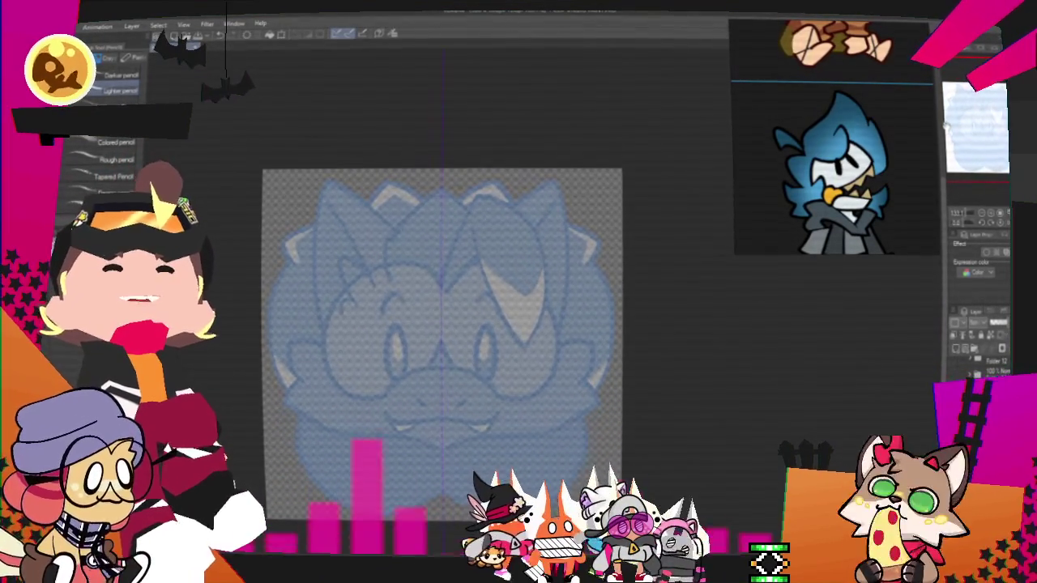
pyautogui.moveTo(443, 344)
pyautogui.mouseDown()
pyautogui.moveTo(499, 302)
pyautogui.moveTo(504, 309)
pyautogui.moveTo(460, 295)
pyautogui.mouseUp()
pyautogui.moveTo(551, 294); pyautogui.dragTo(547, 296)
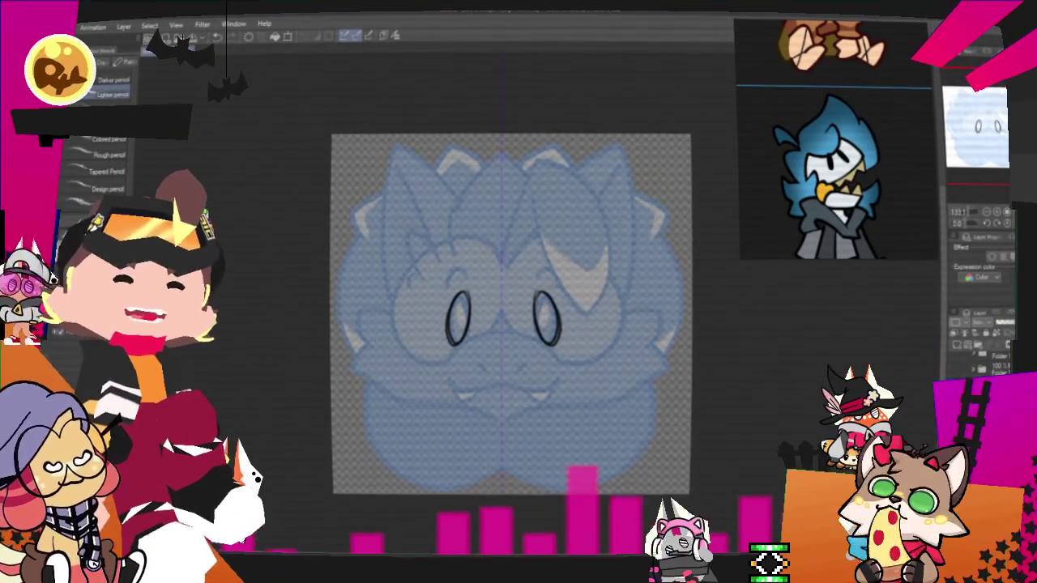
pyautogui.moveTo(510, 314); pyautogui.dragTo(539, 312)
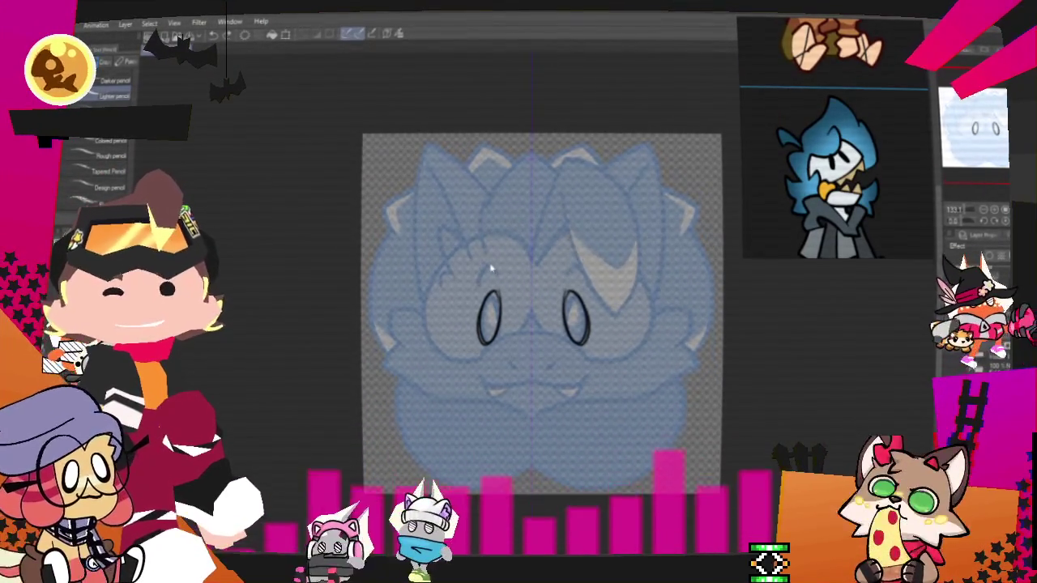
pyautogui.moveTo(558, 254); pyautogui.dragTo(584, 265)
pyautogui.moveTo(482, 268); pyautogui.dragTo(507, 262)
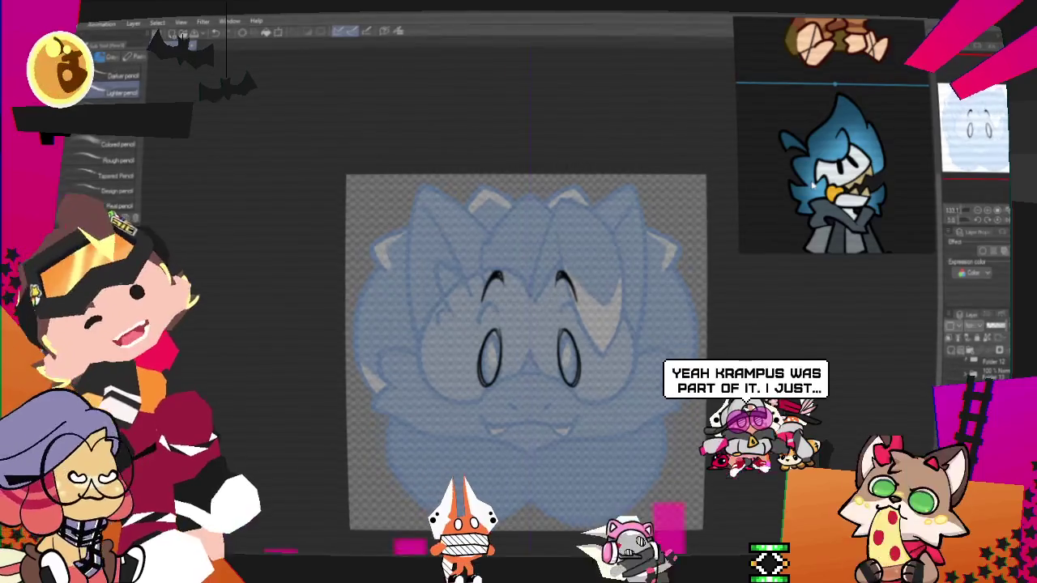
# Step: Ink the wide fanged grin below the eyes, then undo the long cheek curves
pyautogui.moveTo(527, 365); pyautogui.dragTo(608, 348)
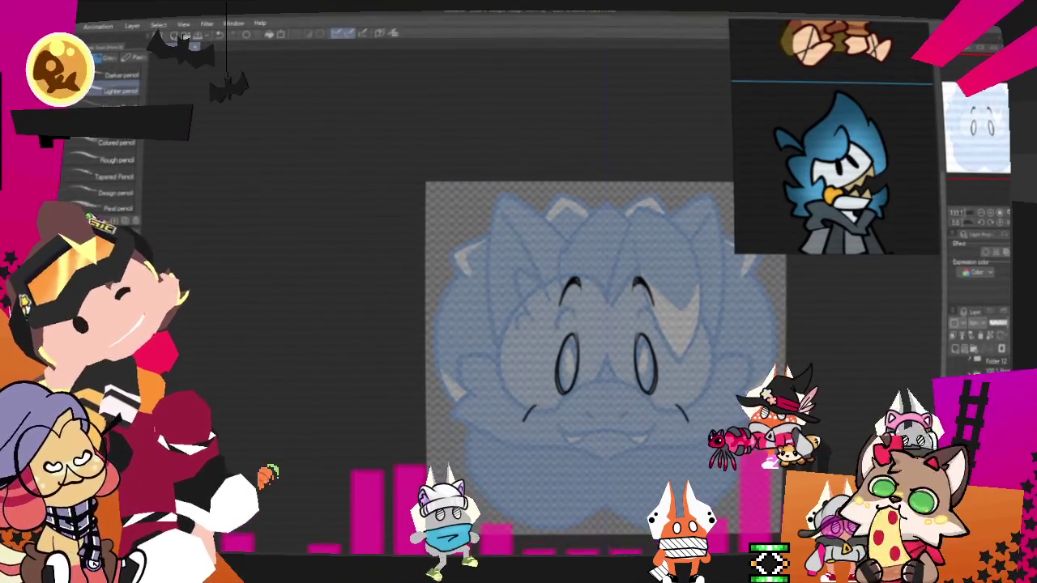
pyautogui.moveTo(515, 394); pyautogui.dragTo(695, 397)
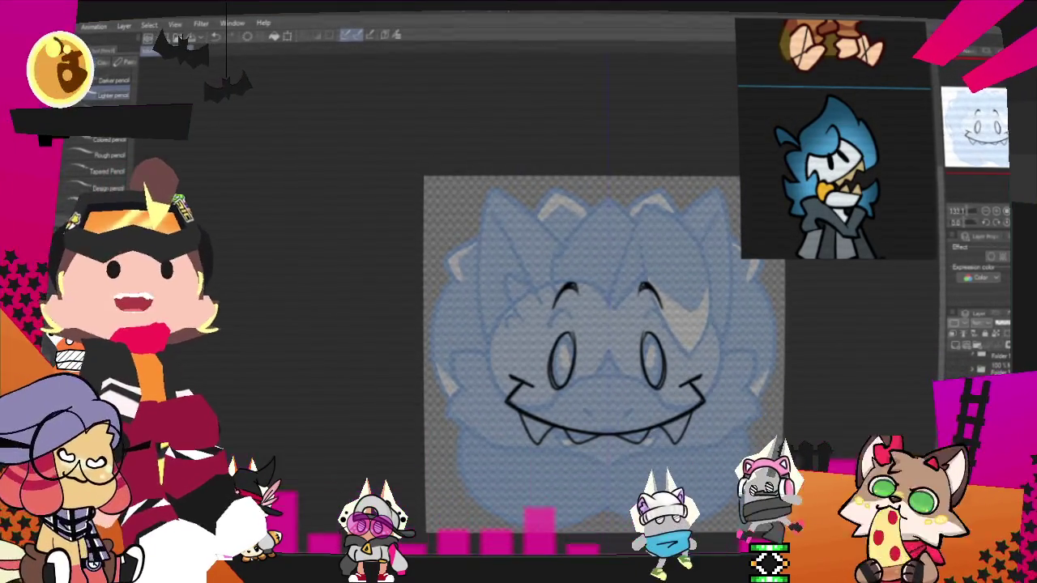
pyautogui.moveTo(817, 233); pyautogui.dragTo(752, 217)
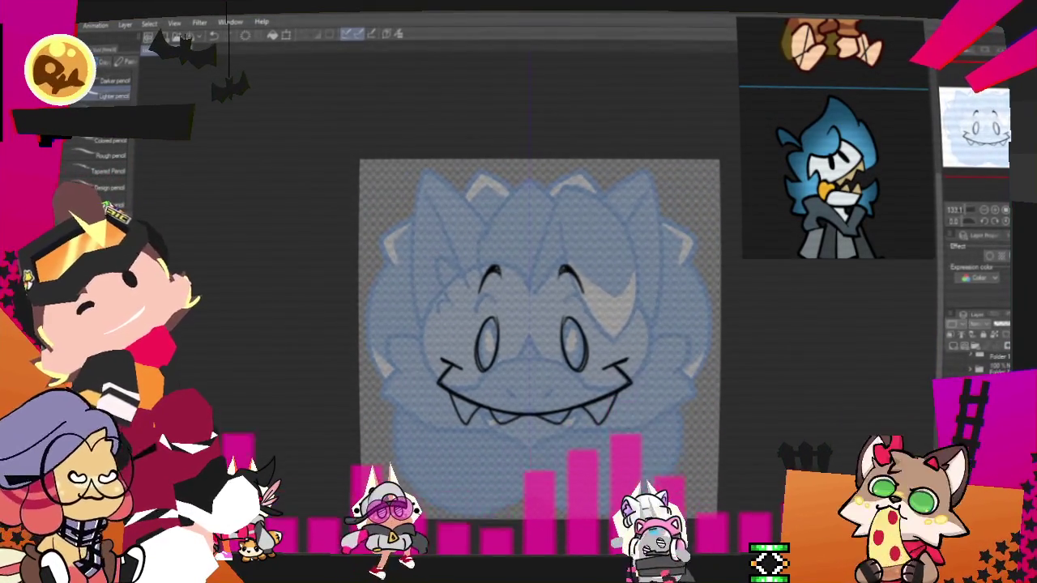
pyautogui.hotkey('ctrl', 'z')
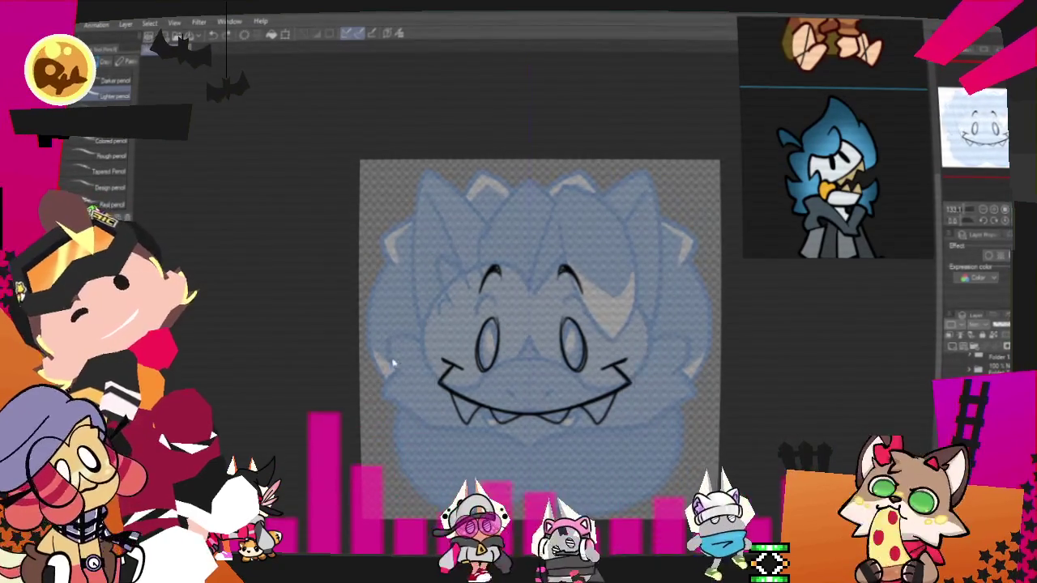
# Step: Redo the cheek curves on both sides and the arc across the top of the face
pyautogui.hotkey('ctrl', 'y')
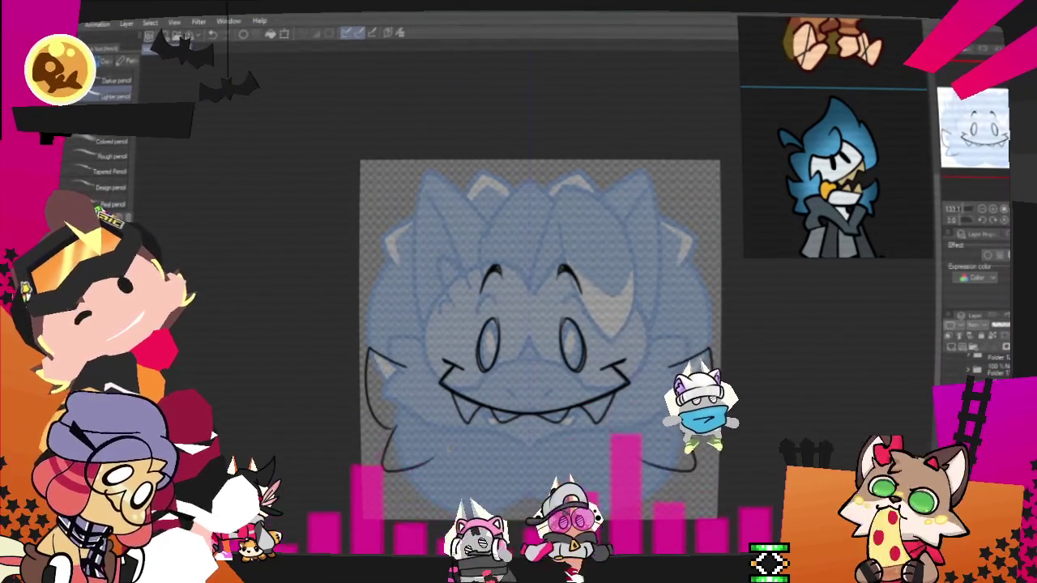
pyautogui.hotkey('ctrl', 'y')
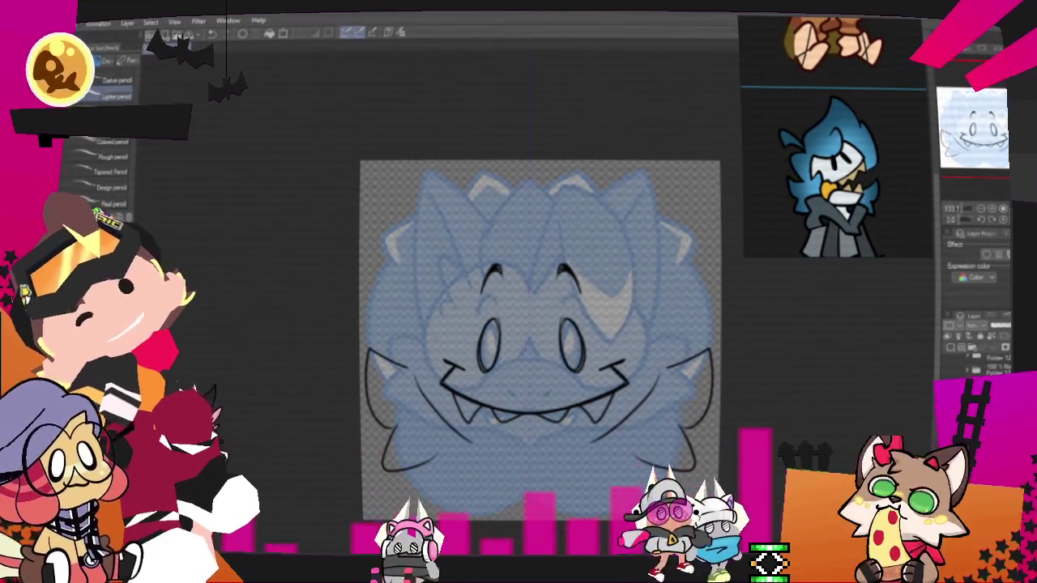
pyautogui.hotkey('ctrl', 'y')
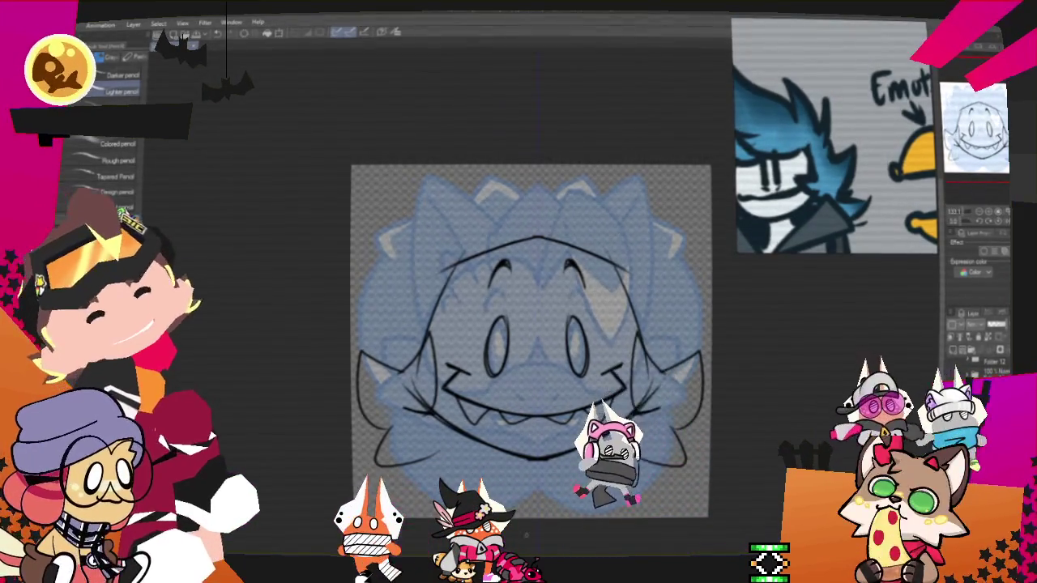
pyautogui.moveTo(530, 340)
pyautogui.mouseDown()
pyautogui.moveTo(554, 298)
pyautogui.moveTo(578, 323)
pyautogui.moveTo(566, 326)
pyautogui.mouseUp()
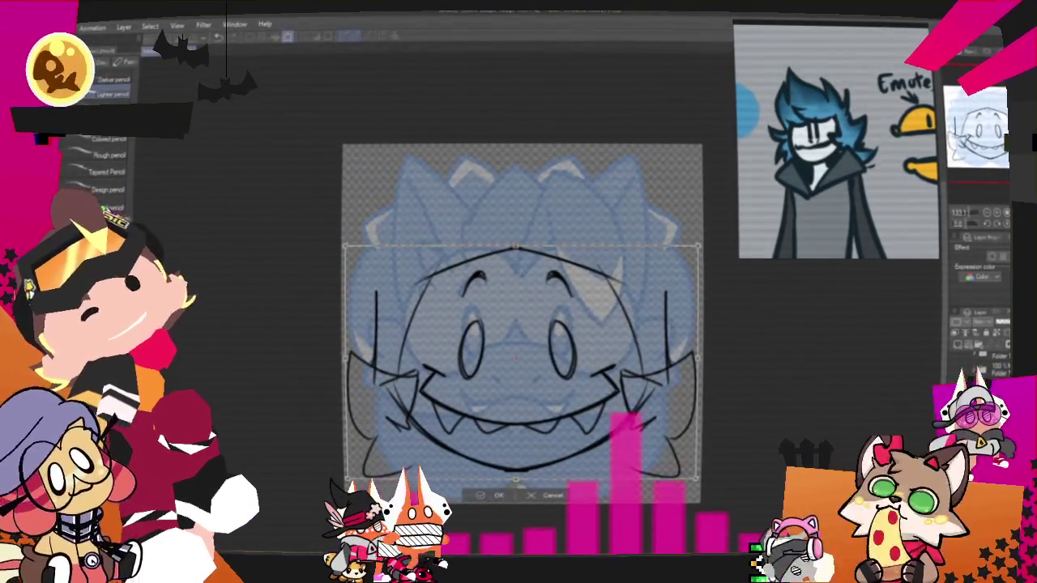
# Step: Nudge the sketch lines down, then draw the hairline curve and both sides of the head
pyautogui.moveTo(609, 432); pyautogui.dragTo(609, 452)
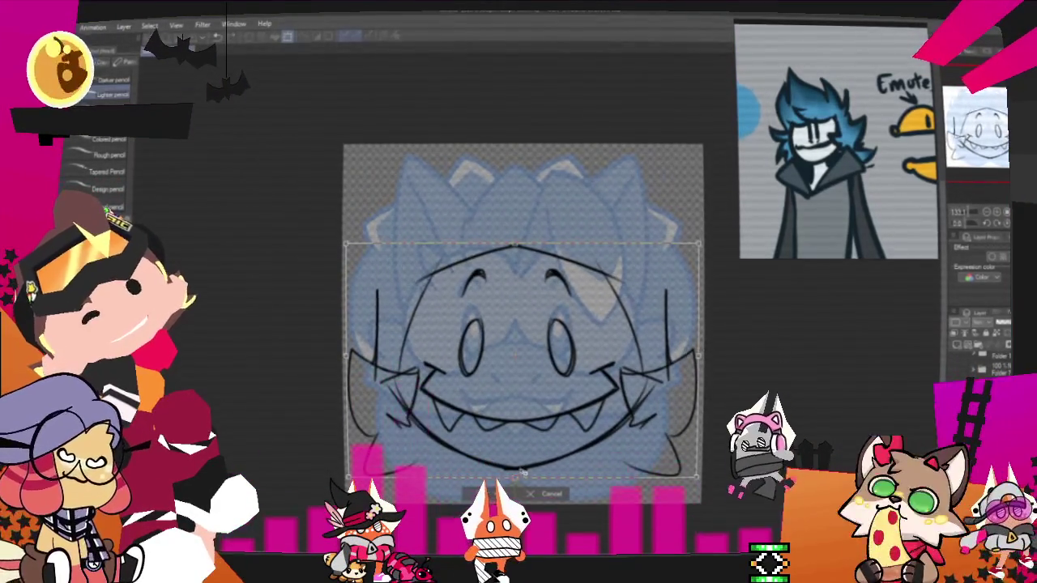
pyautogui.press('Return')
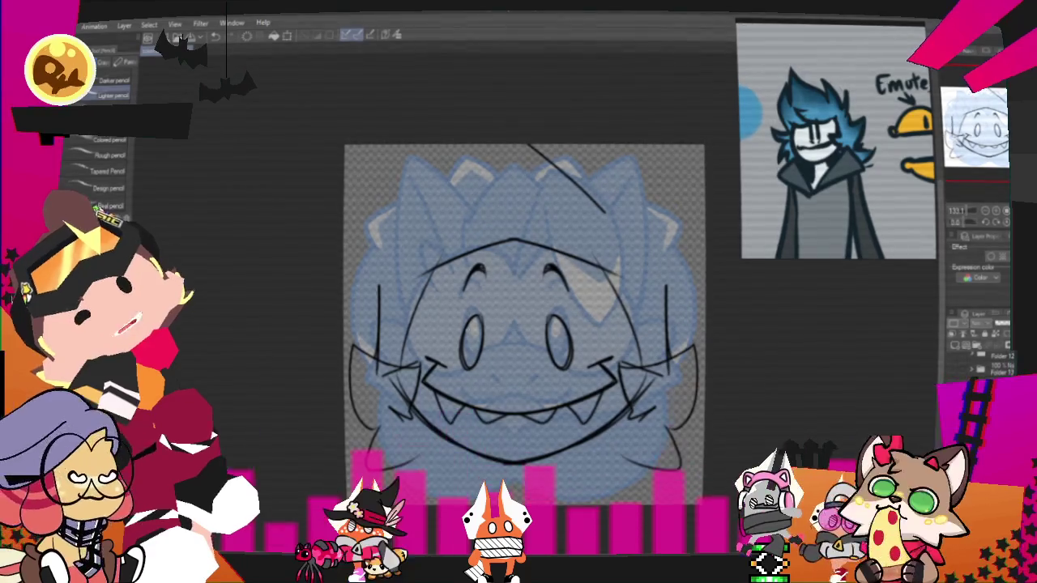
pyautogui.hotkey('ctrl', 'z')
pyautogui.moveTo(490, 146); pyautogui.dragTo(624, 239)
pyautogui.hotkey('ctrl', 'z')
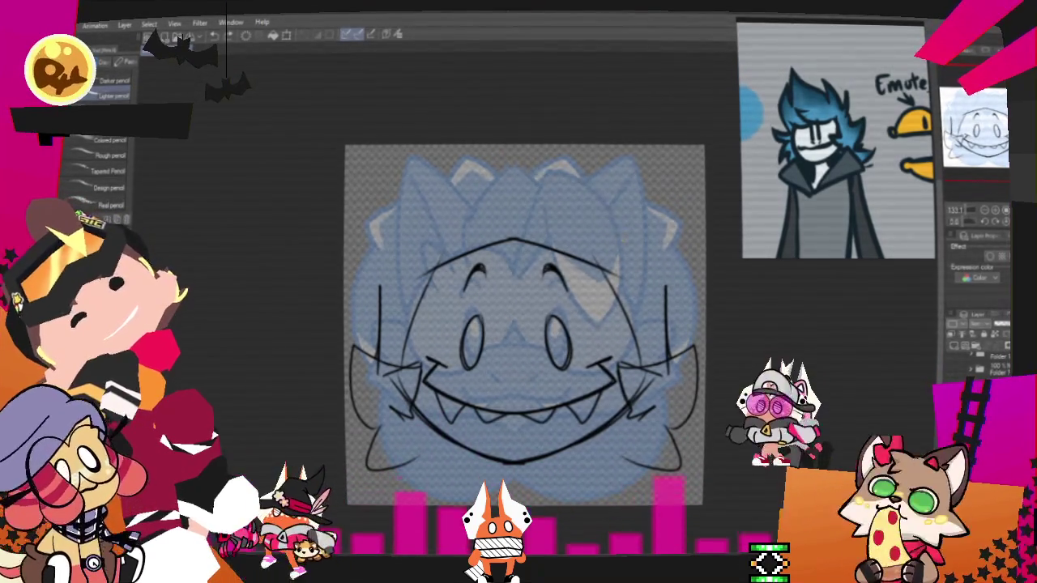
pyautogui.moveTo(421, 231); pyautogui.dragTo(624, 235)
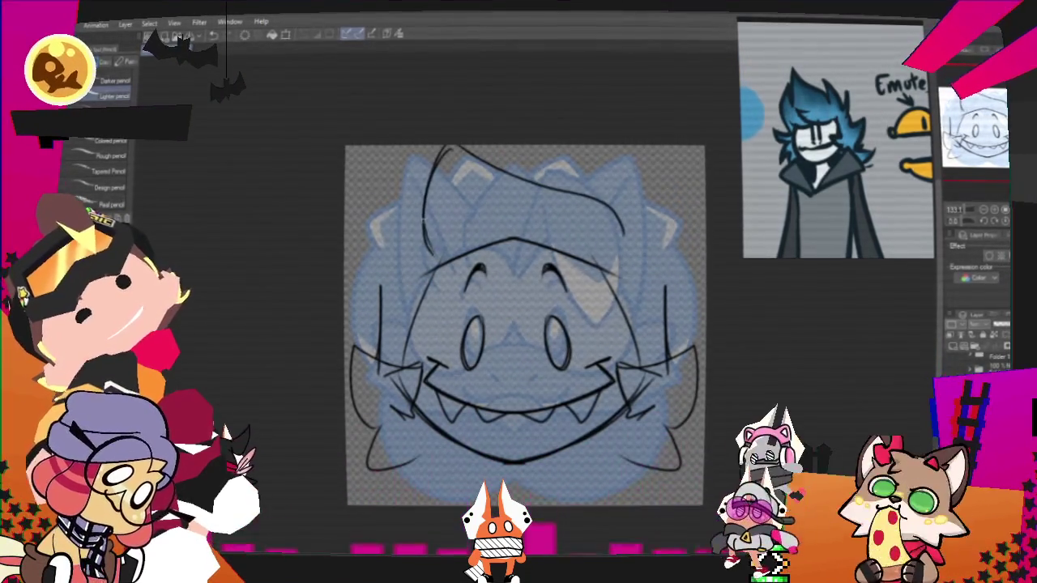
pyautogui.moveTo(389, 215); pyautogui.dragTo(381, 324)
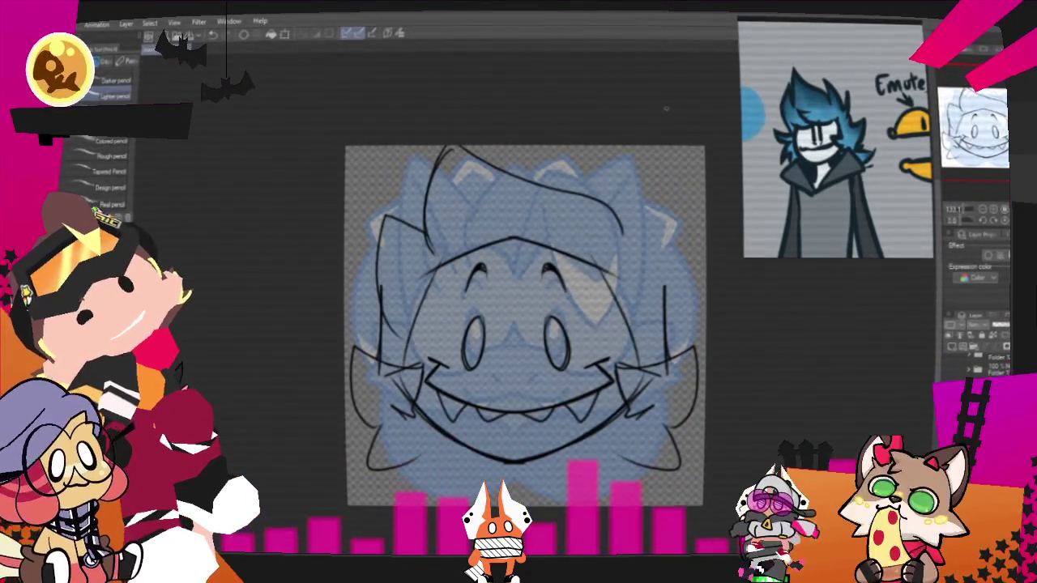
pyautogui.moveTo(648, 243); pyautogui.dragTo(673, 332)
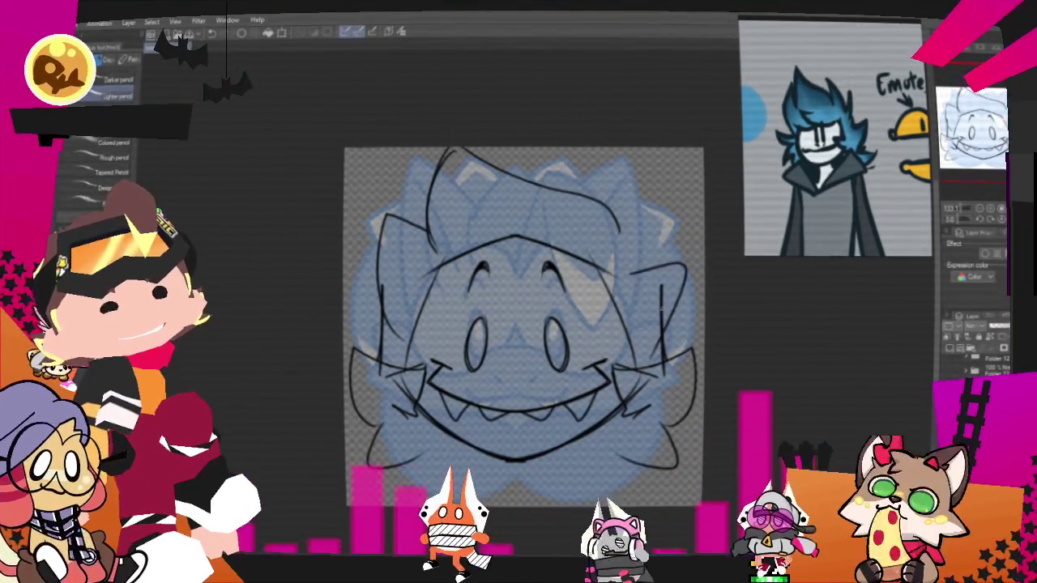
# Step: Add a spiky top-right hair tuft and two wavy drool drips below the mouth
pyautogui.moveTo(634, 183); pyautogui.dragTo(666, 233)
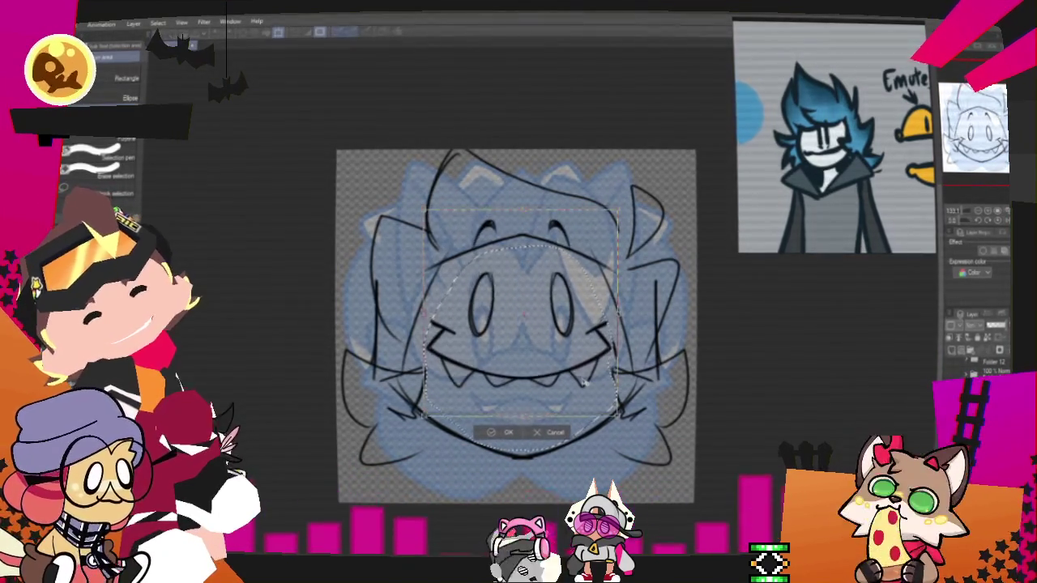
pyautogui.moveTo(441, 381); pyautogui.dragTo(462, 415)
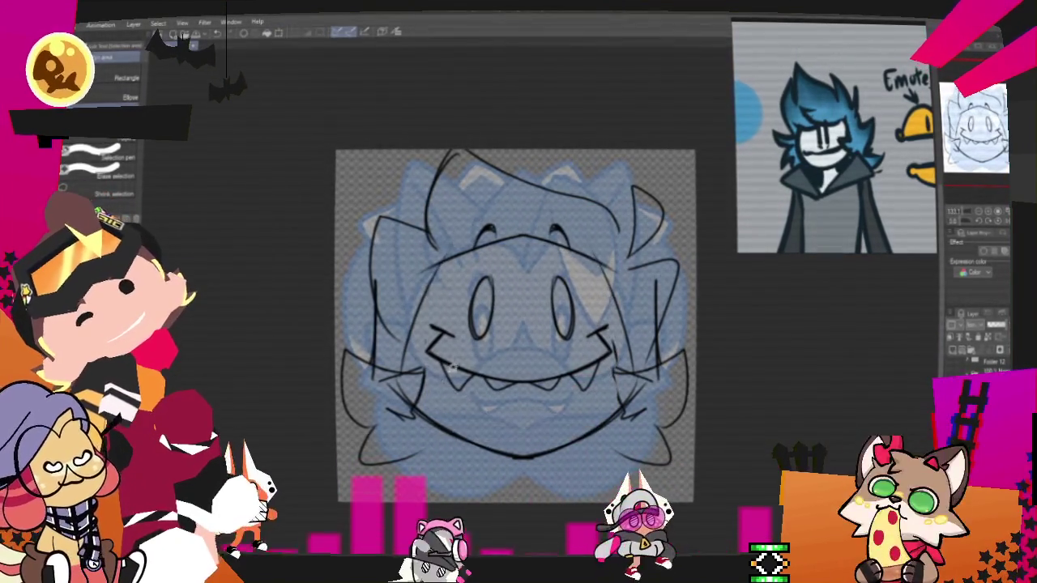
pyautogui.hotkey('ctrl', 'd')
pyautogui.press('p')
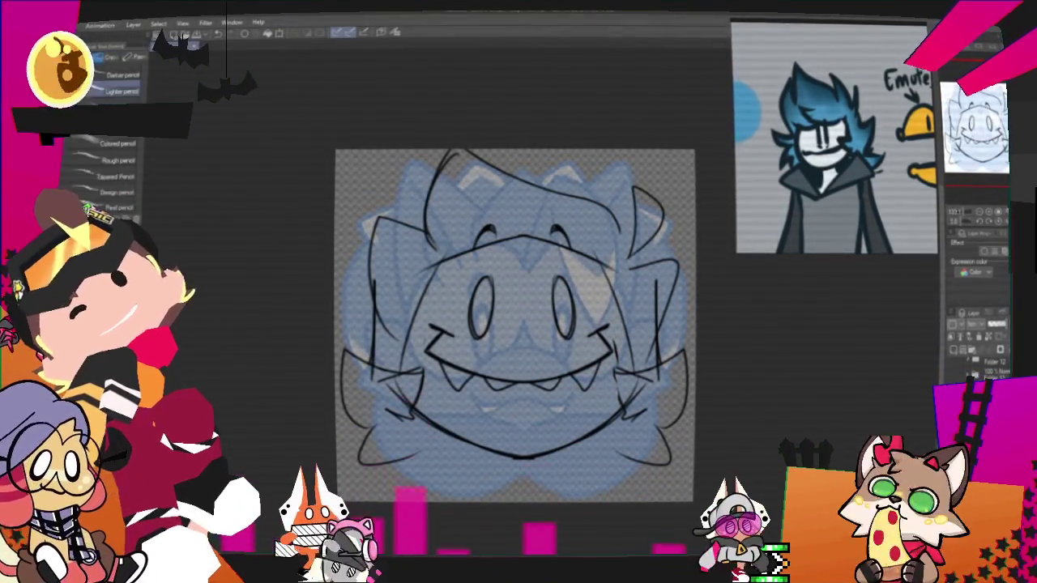
pyautogui.moveTo(549, 390); pyautogui.dragTo(563, 392)
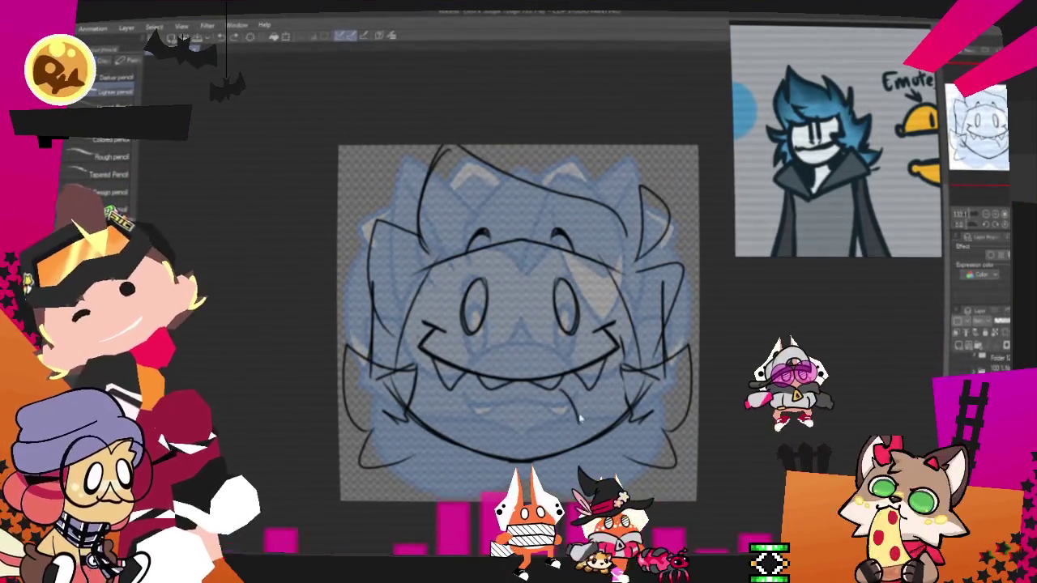
pyautogui.moveTo(569, 387); pyautogui.dragTo(582, 427)
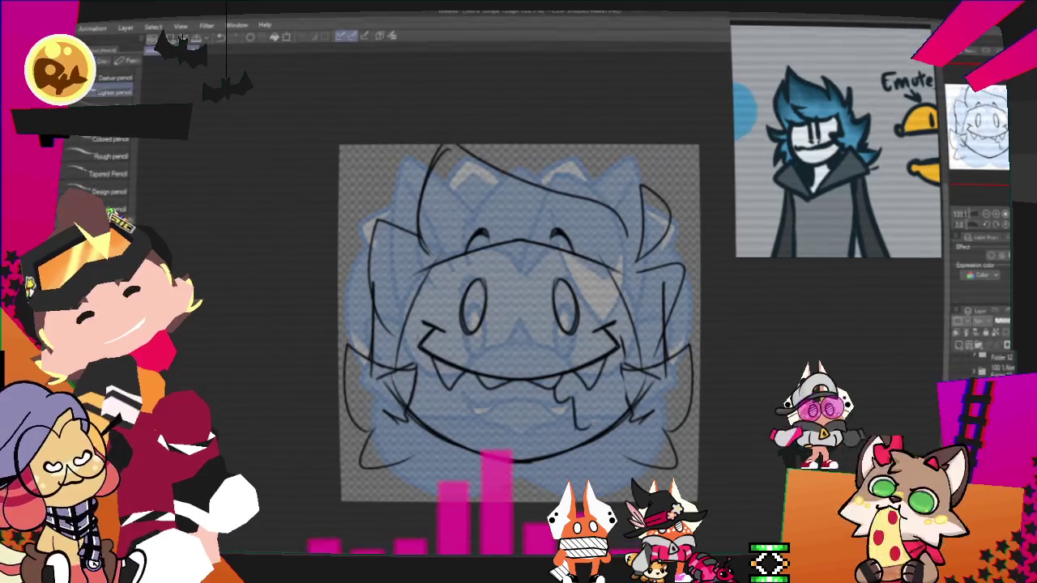
pyautogui.moveTo(596, 389); pyautogui.dragTo(596, 426)
pyautogui.moveTo(518, 324)
pyautogui.mouseDown()
pyautogui.moveTo(507, 311)
pyautogui.moveTo(531, 329)
pyautogui.moveTo(523, 306)
pyautogui.mouseUp()
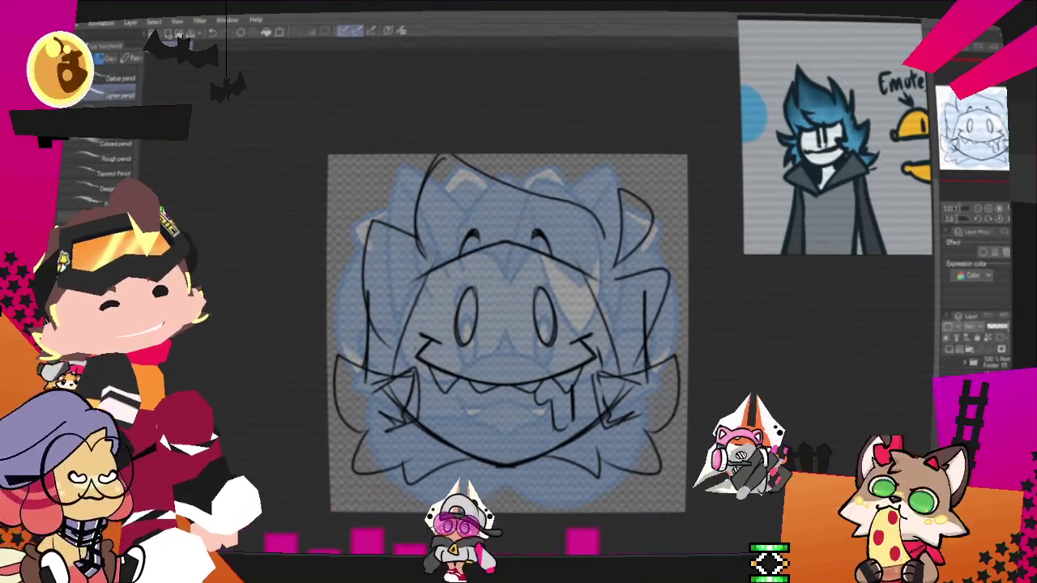
pyautogui.hotkey('ctrl', 't')
# Step: Move the whole sketch down slightly and tint its lines blue with Layer color
pyautogui.moveTo(619, 382); pyautogui.dragTo(619, 397)
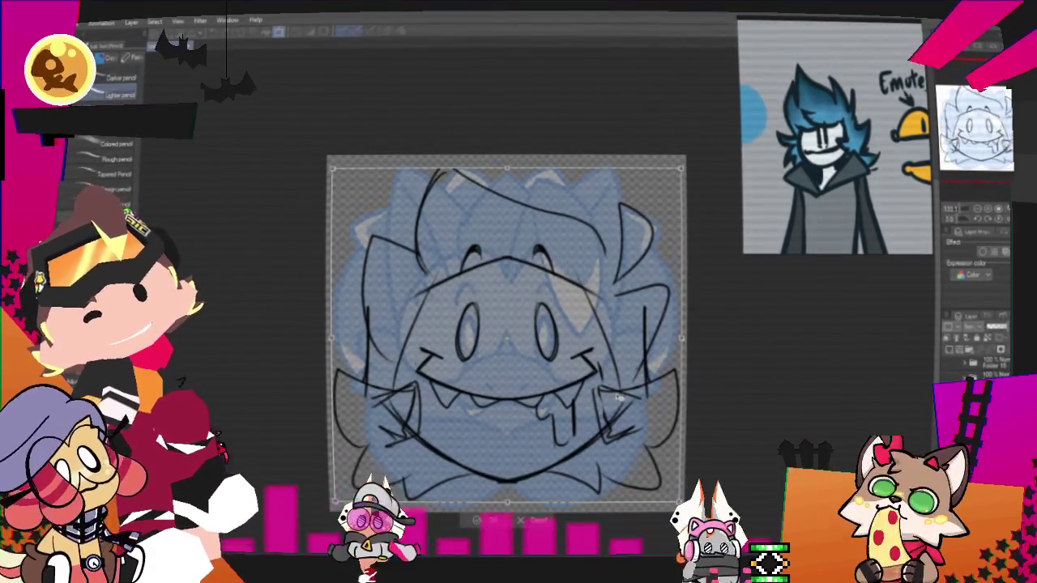
pyautogui.press('Return')
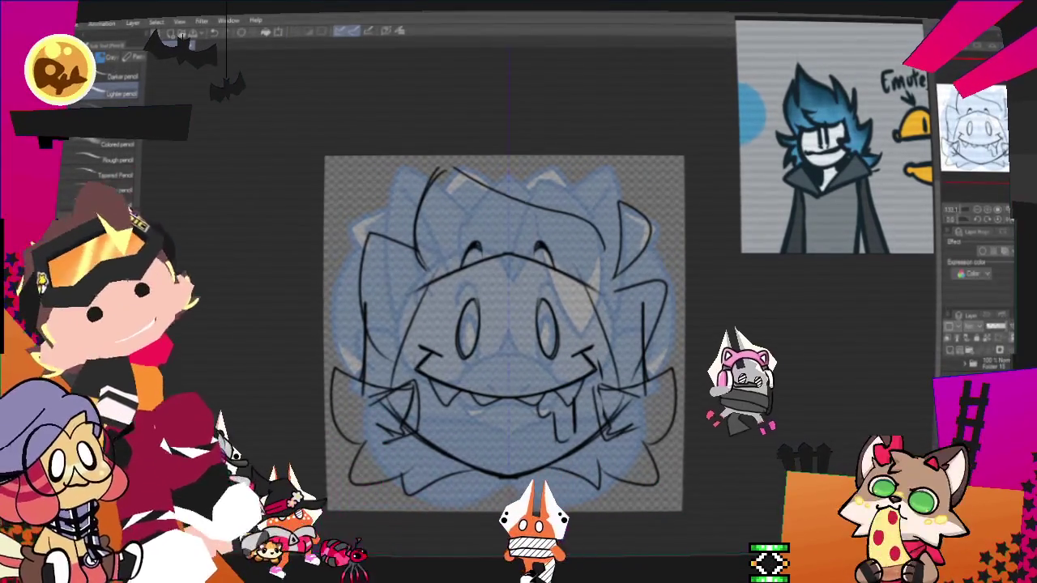
pyautogui.click(964, 247)
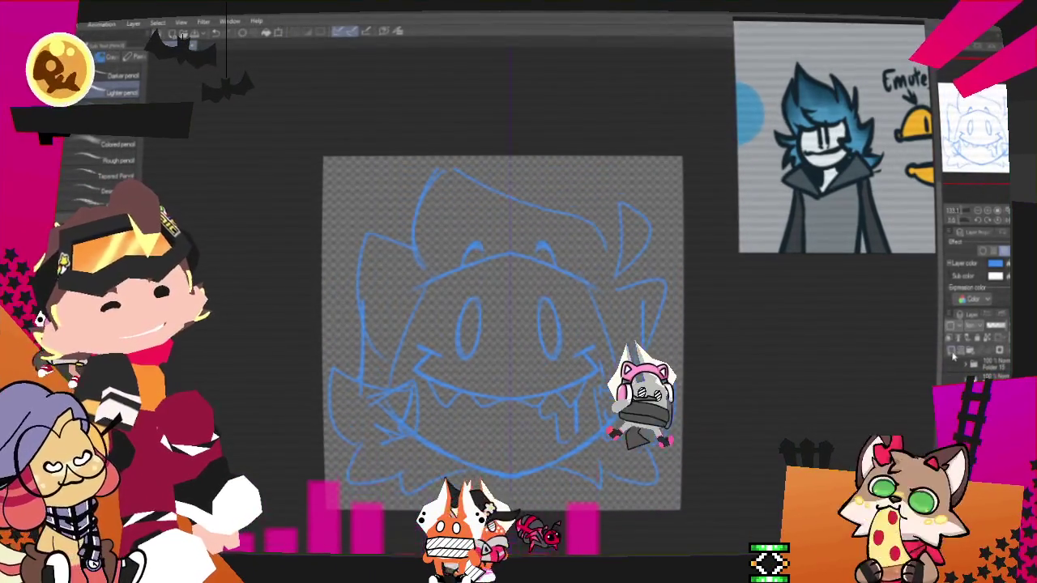
pyautogui.press('e')
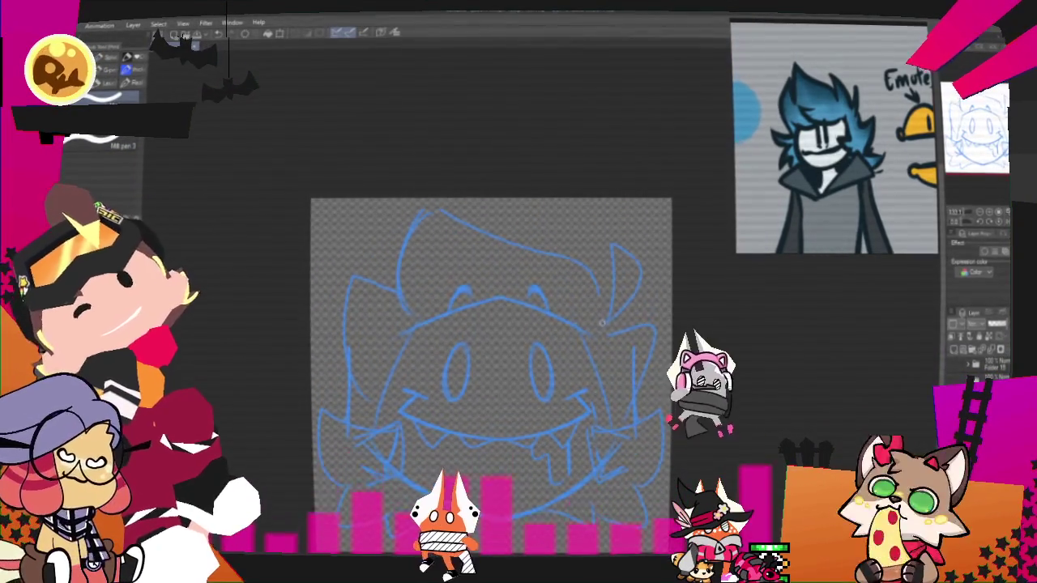
# Step: Start inking the hair outline in black, including the right horn and end spike
pyautogui.moveTo(537, 247); pyautogui.dragTo(604, 321)
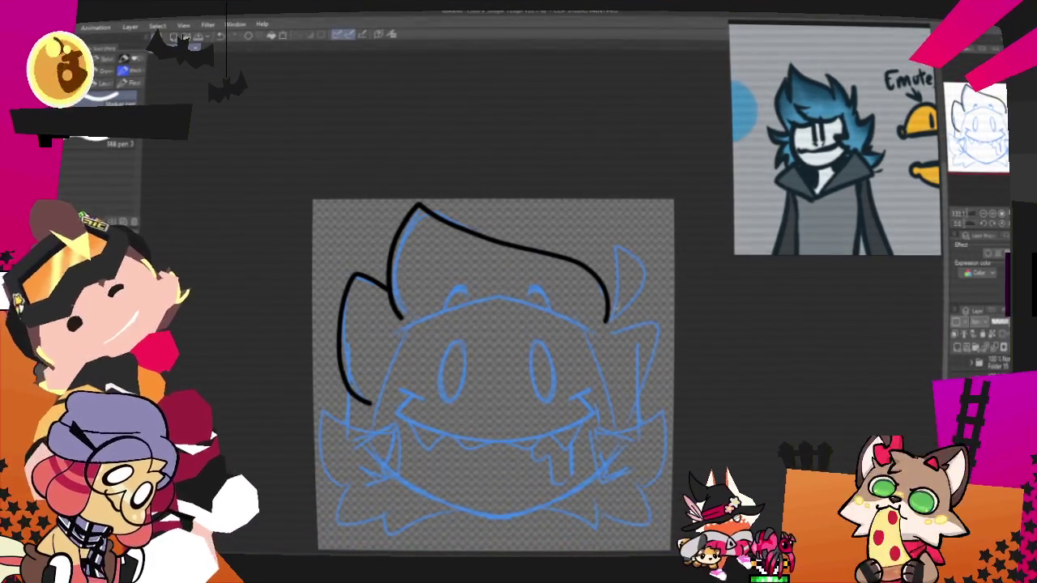
pyautogui.moveTo(619, 241); pyautogui.dragTo(607, 320)
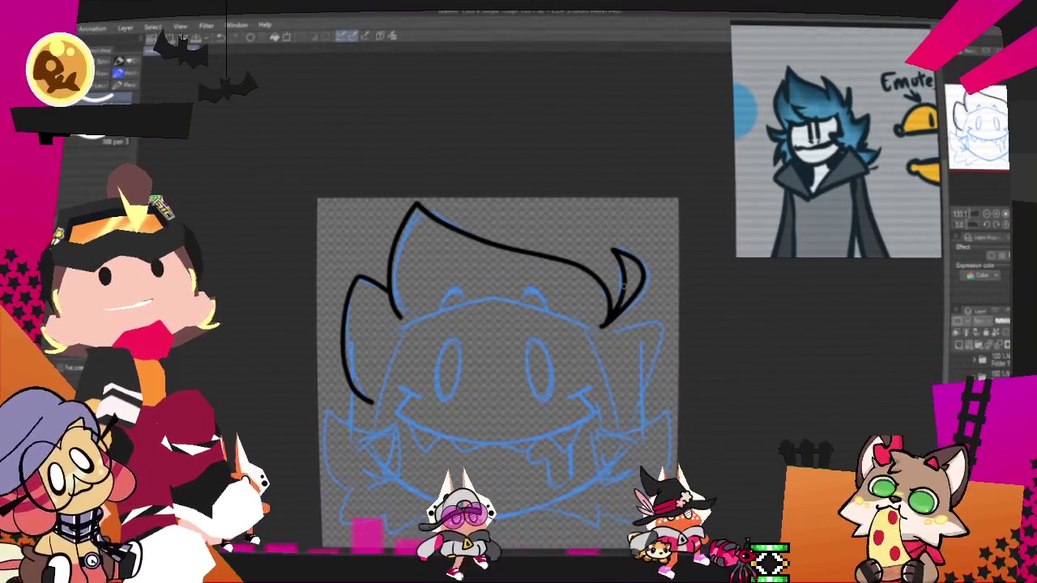
pyautogui.hotkey('ctrl', 'z')
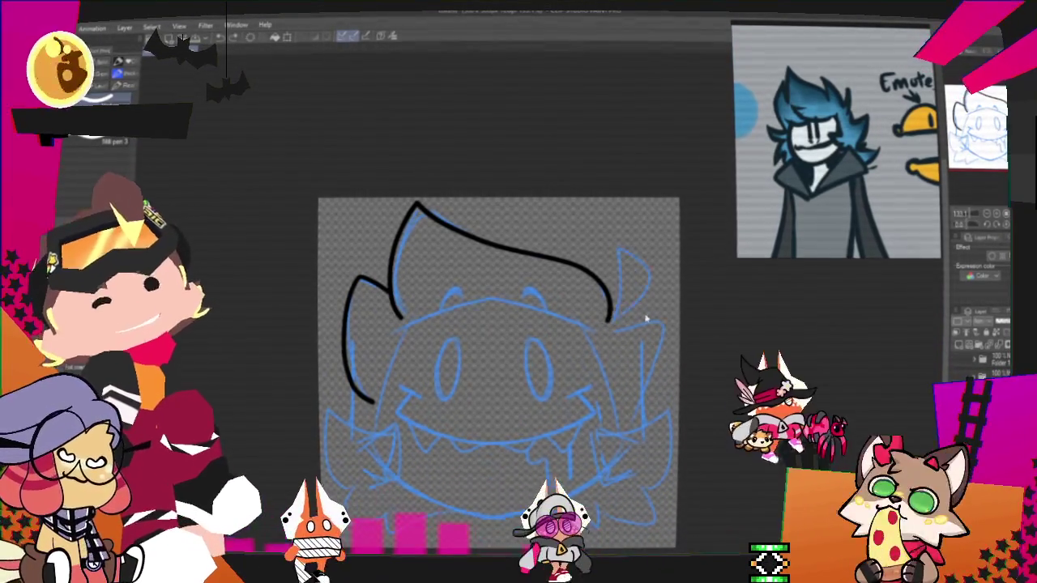
pyautogui.moveTo(597, 332); pyautogui.dragTo(610, 320)
pyautogui.moveTo(616, 248); pyautogui.dragTo(606, 323)
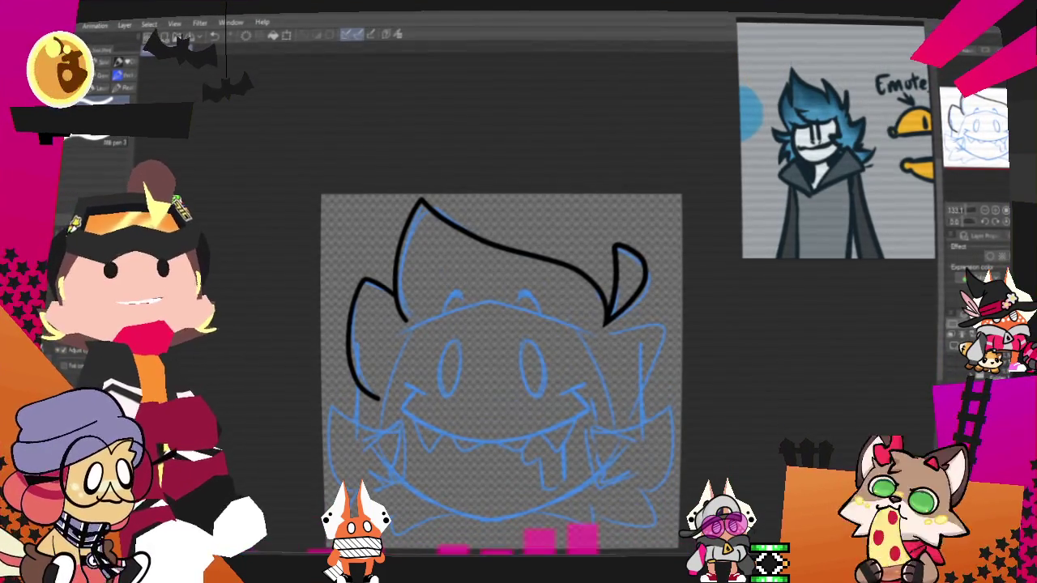
pyautogui.moveTo(502, 373); pyautogui.dragTo(491, 380)
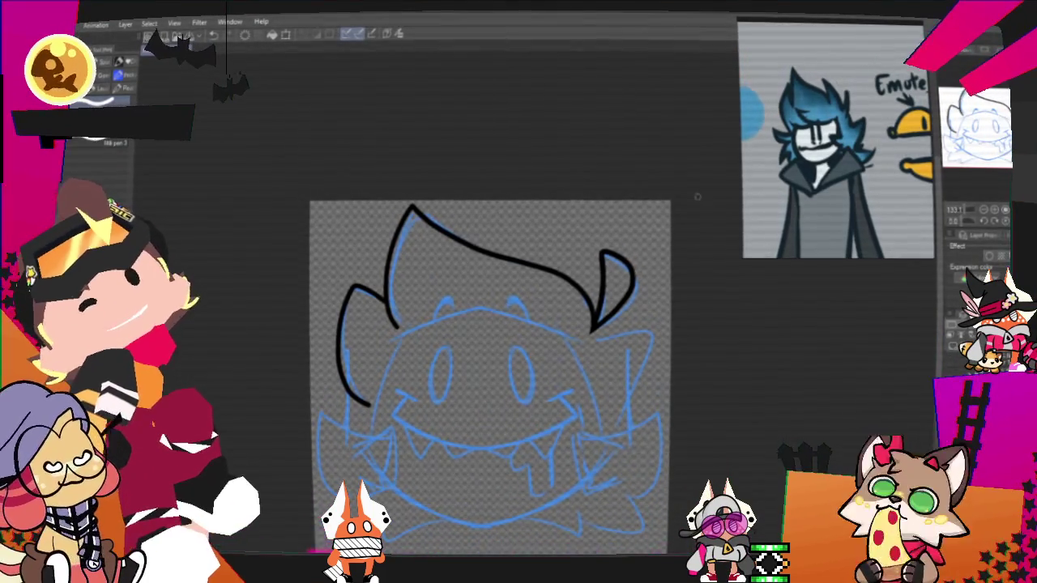
pyautogui.moveTo(698, 200); pyautogui.dragTo(682, 170)
# Step: Redraw the right hair tuft as one clean curve, then ink the lower hair spikes
pyautogui.hotkey('ctrl', 'z')
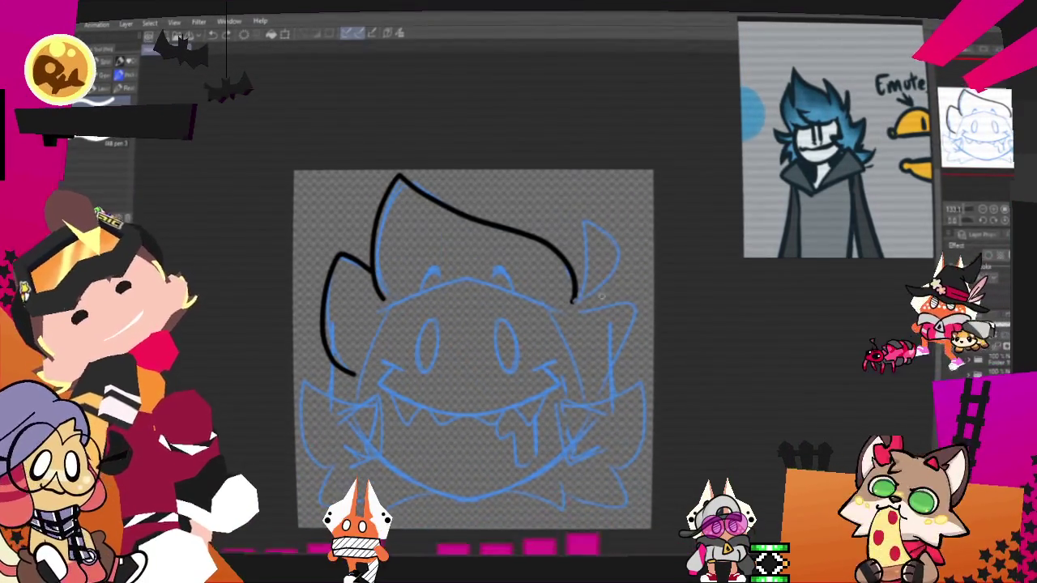
pyautogui.moveTo(597, 235); pyautogui.dragTo(577, 302)
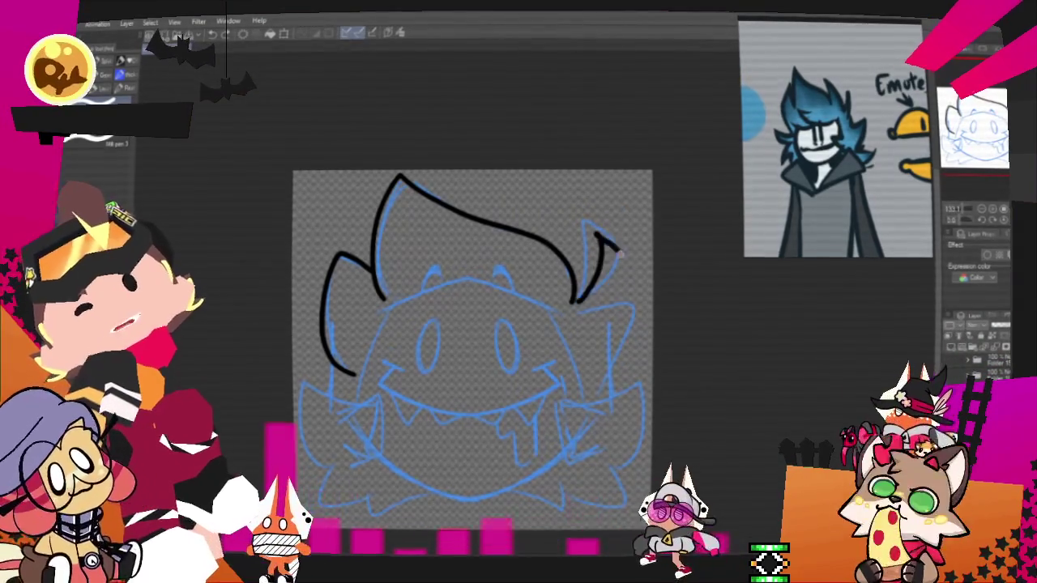
pyautogui.moveTo(598, 235); pyautogui.dragTo(572, 304)
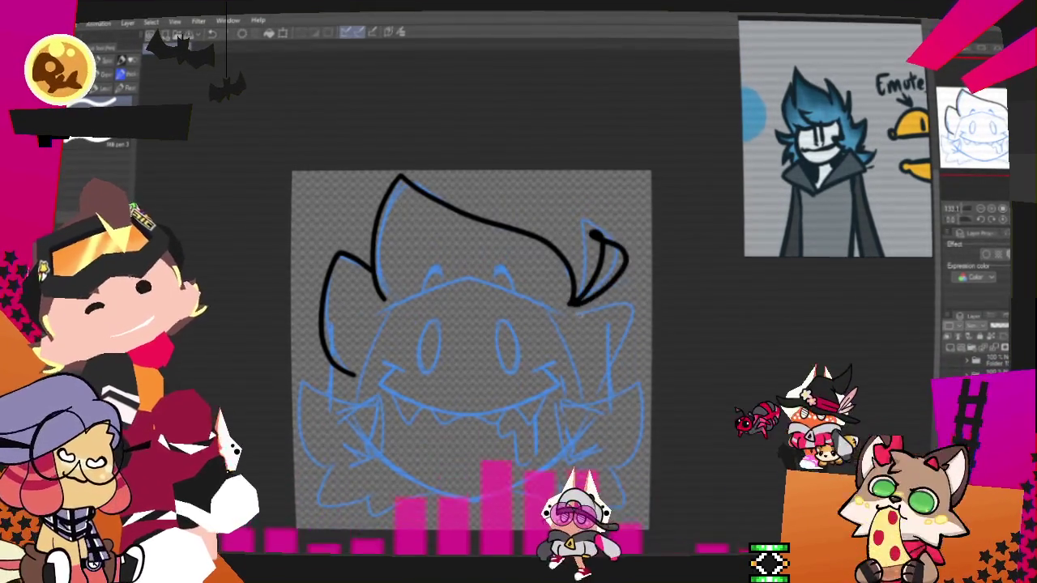
pyautogui.hotkey('ctrl', 'z')
pyautogui.hotkey('ctrl', 'z')
pyautogui.moveTo(599, 231); pyautogui.dragTo(559, 307)
pyautogui.hotkey('ctrl', 'z')
pyautogui.moveTo(599, 230); pyautogui.dragTo(570, 306)
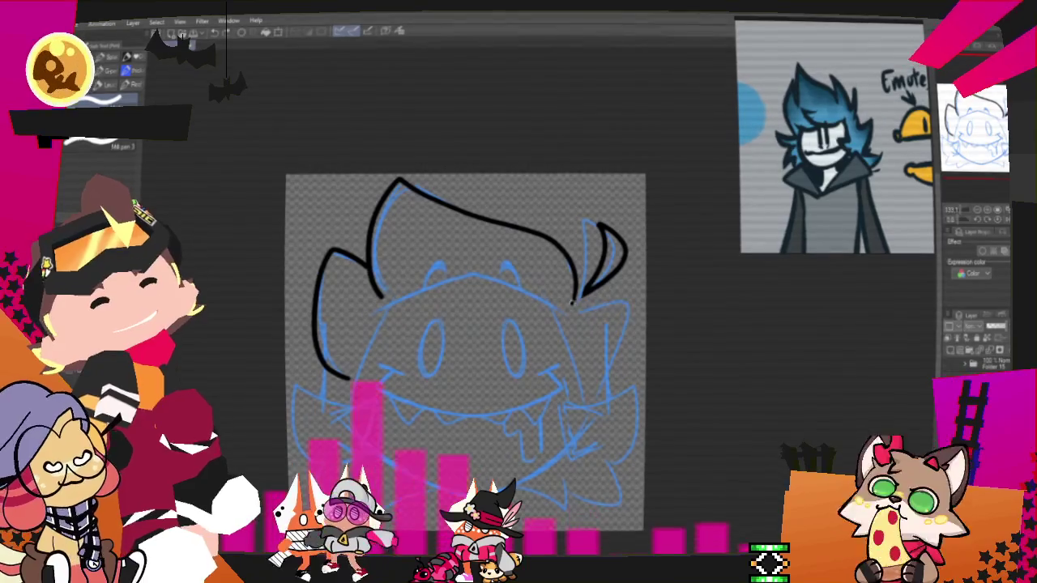
pyautogui.hotkey('ctrl', 'z')
pyautogui.moveTo(632, 306); pyautogui.dragTo(595, 378)
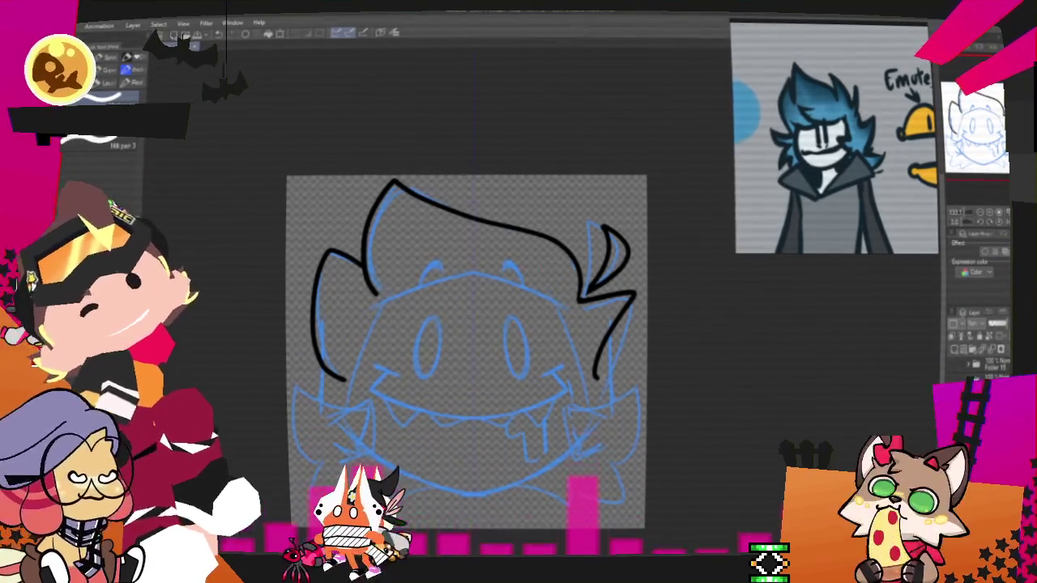
pyautogui.moveTo(345, 379); pyautogui.dragTo(340, 450)
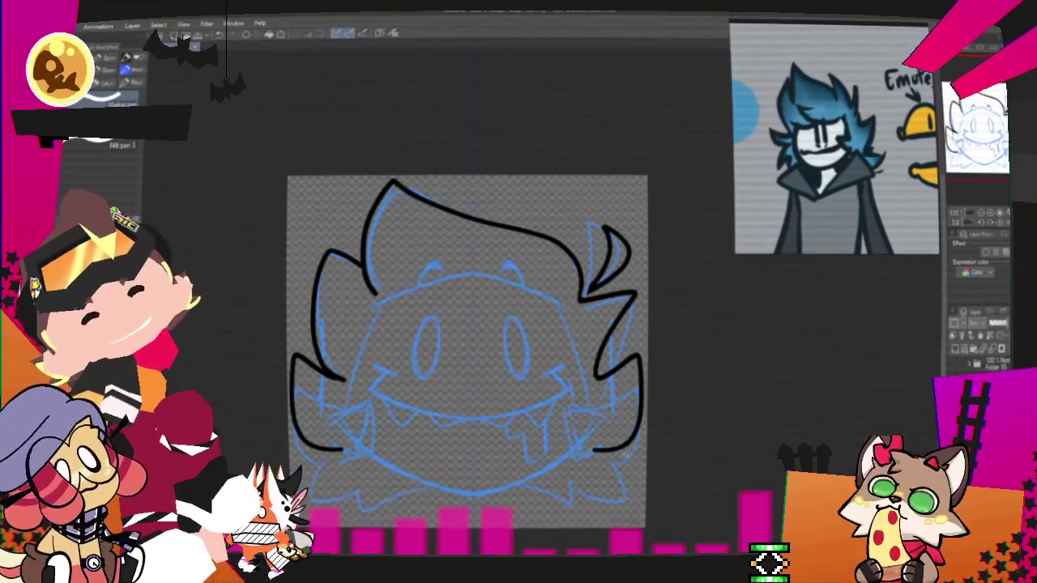
# Step: Ink more lower hair spikes and the wide arched top edge of the face
pyautogui.moveTo(332, 491); pyautogui.dragTo(380, 478)
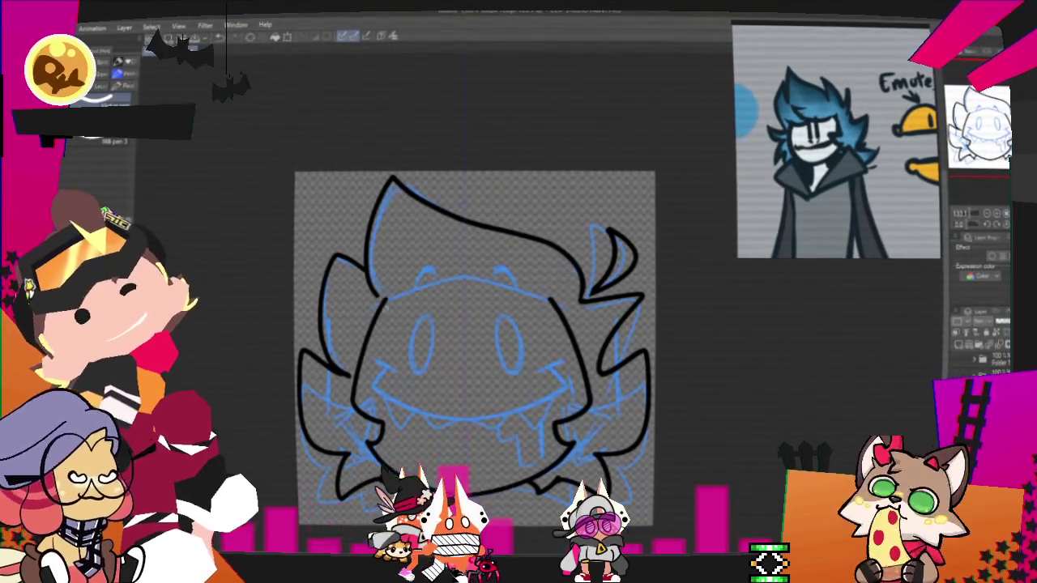
pyautogui.moveTo(371, 314); pyautogui.dragTo(567, 312)
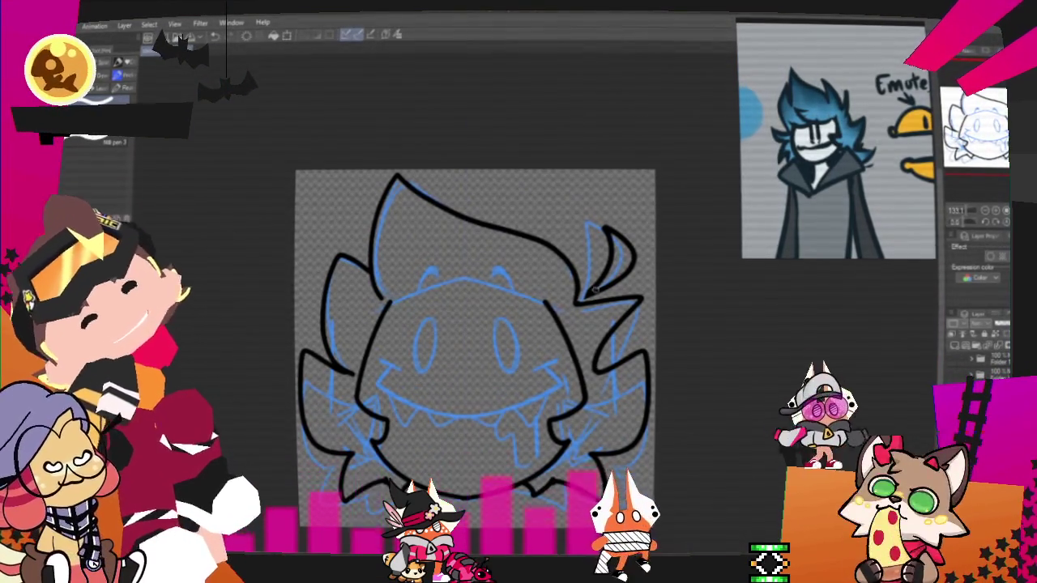
pyautogui.moveTo(410, 229); pyautogui.dragTo(502, 280)
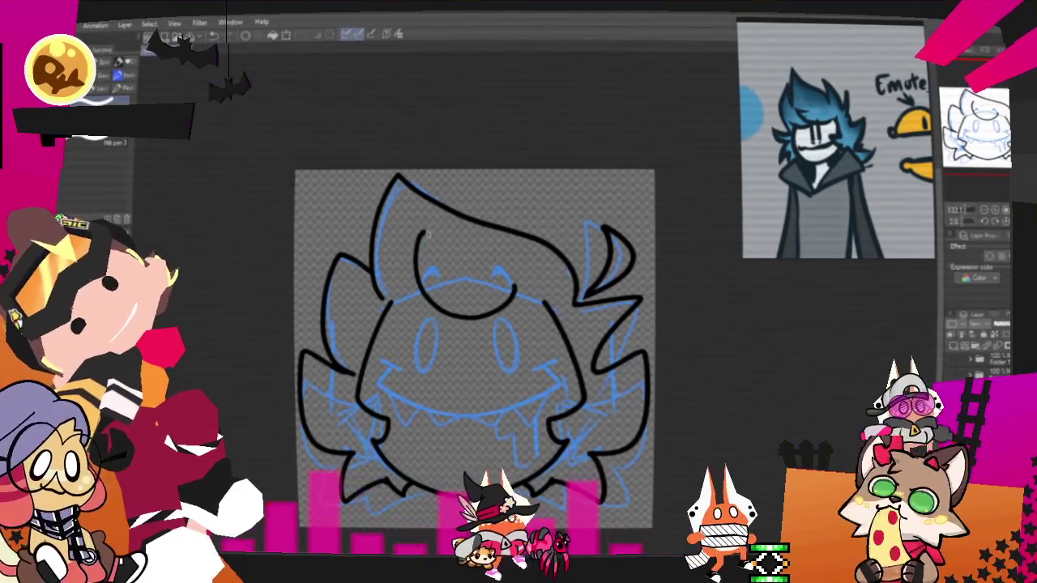
pyautogui.moveTo(416, 239); pyautogui.dragTo(468, 246)
pyautogui.hotkey('ctrl', 'z')
pyautogui.hotkey('ctrl', 'z')
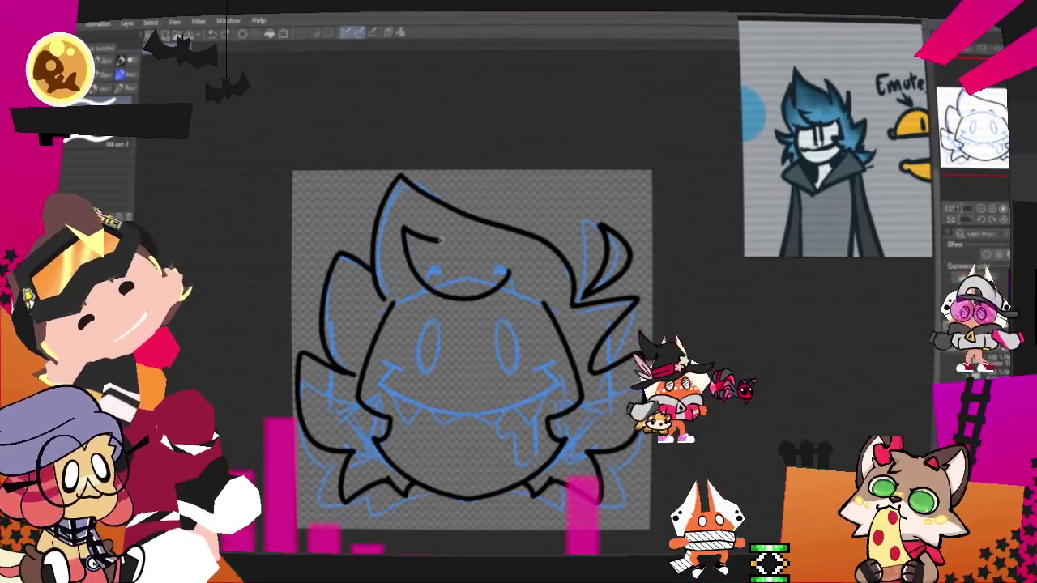
pyautogui.moveTo(509, 282); pyautogui.dragTo(396, 283)
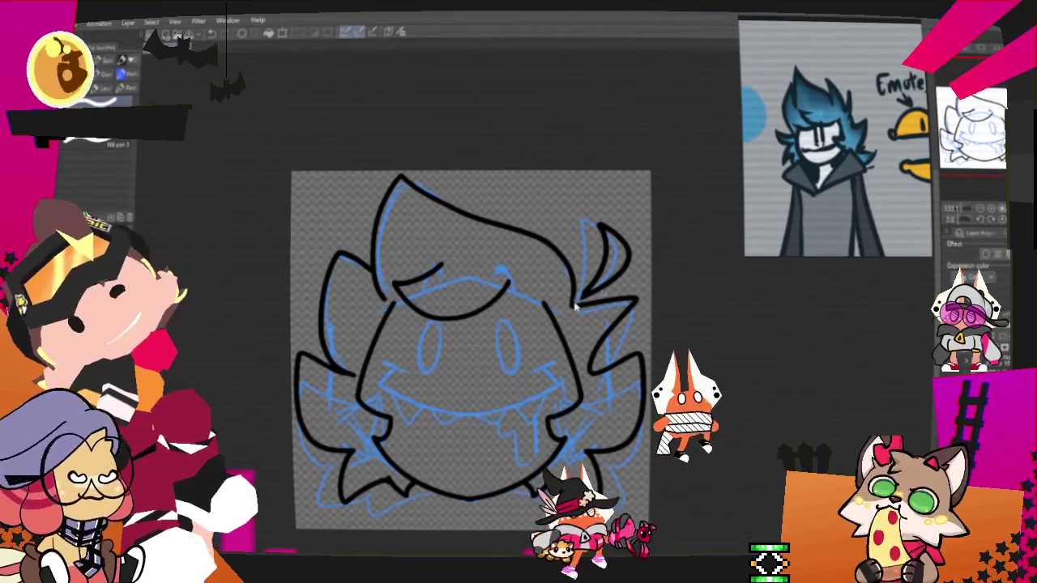
pyautogui.hotkey('ctrl', 'z')
pyautogui.moveTo(519, 285); pyautogui.dragTo(401, 274)
pyautogui.hotkey('ctrl', 'z')
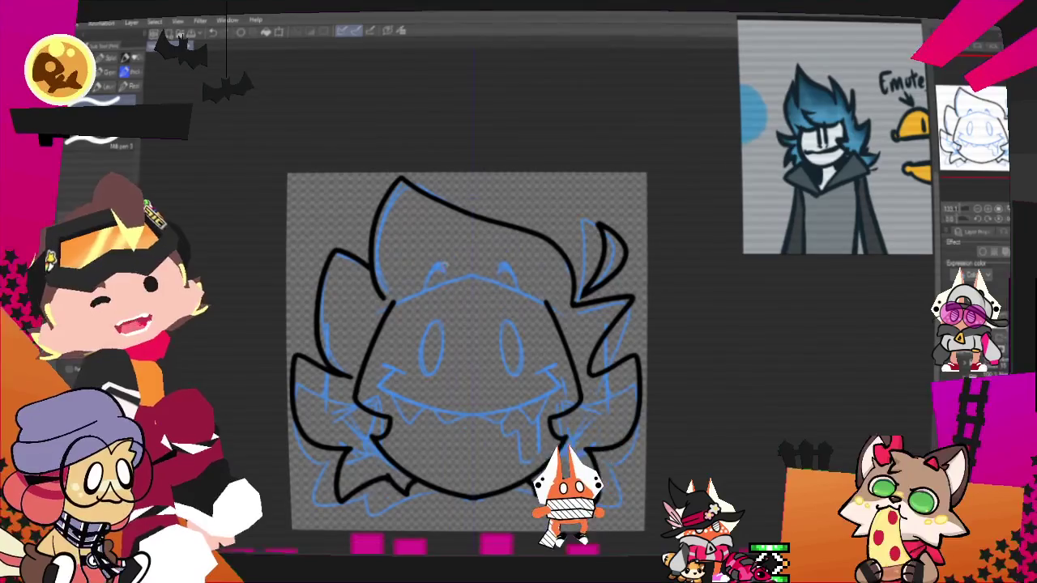
pyautogui.moveTo(378, 317); pyautogui.dragTo(559, 312)
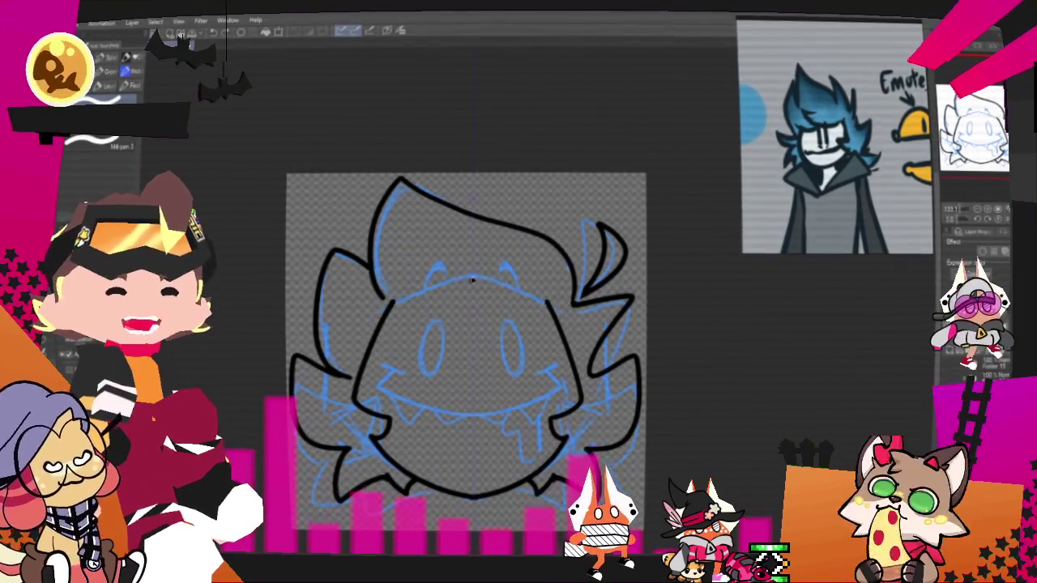
pyautogui.moveTo(360, 328); pyautogui.dragTo(576, 327)
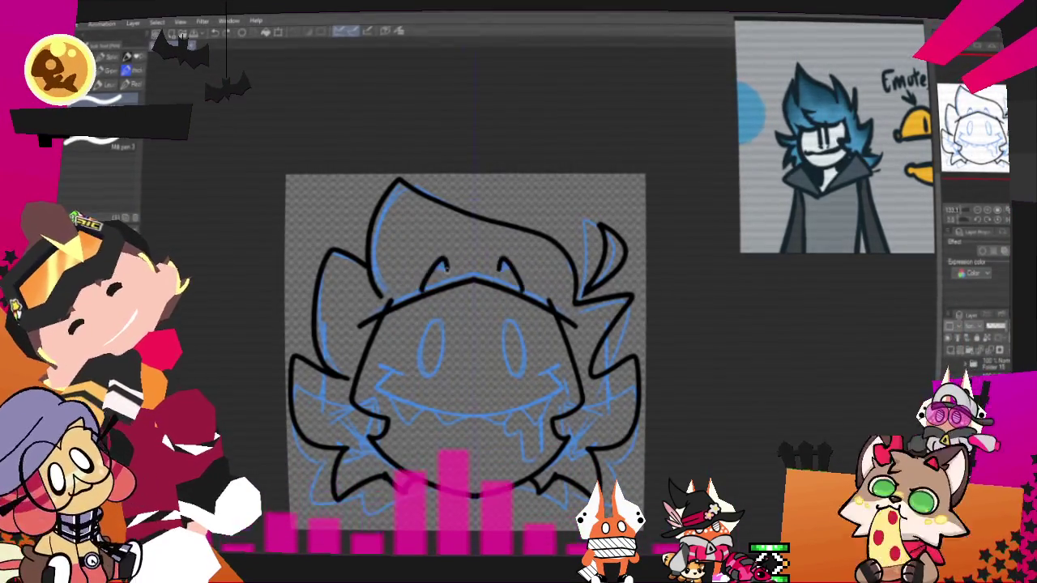
# Step: Ink two bold bumps above the face, fill both eyes solid black, and ink the smile
pyautogui.moveTo(430, 277); pyautogui.dragTo(520, 279)
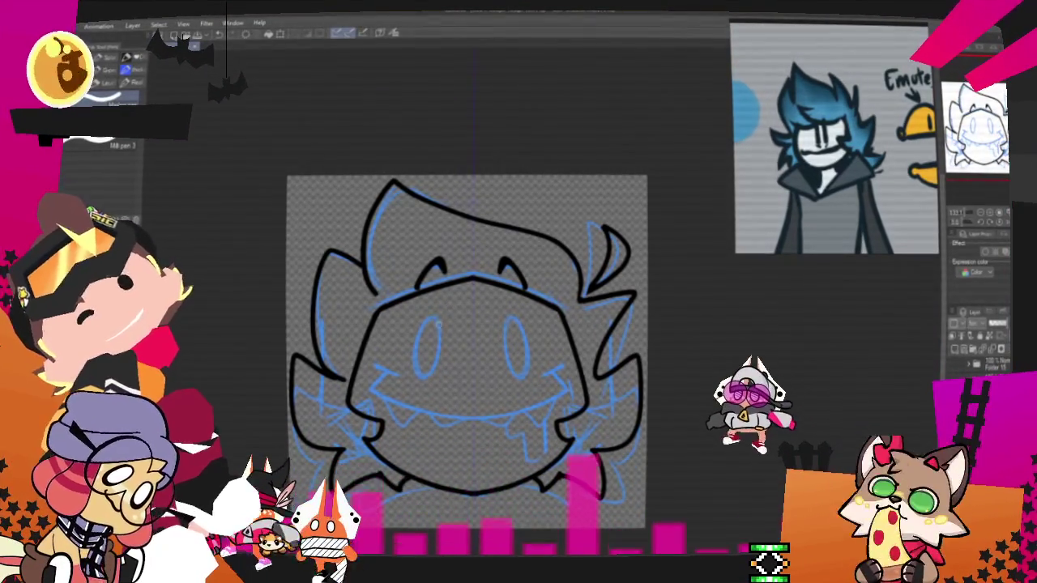
pyautogui.moveTo(432, 320); pyautogui.dragTo(431, 374)
pyautogui.moveTo(512, 318); pyautogui.dragTo(515, 378)
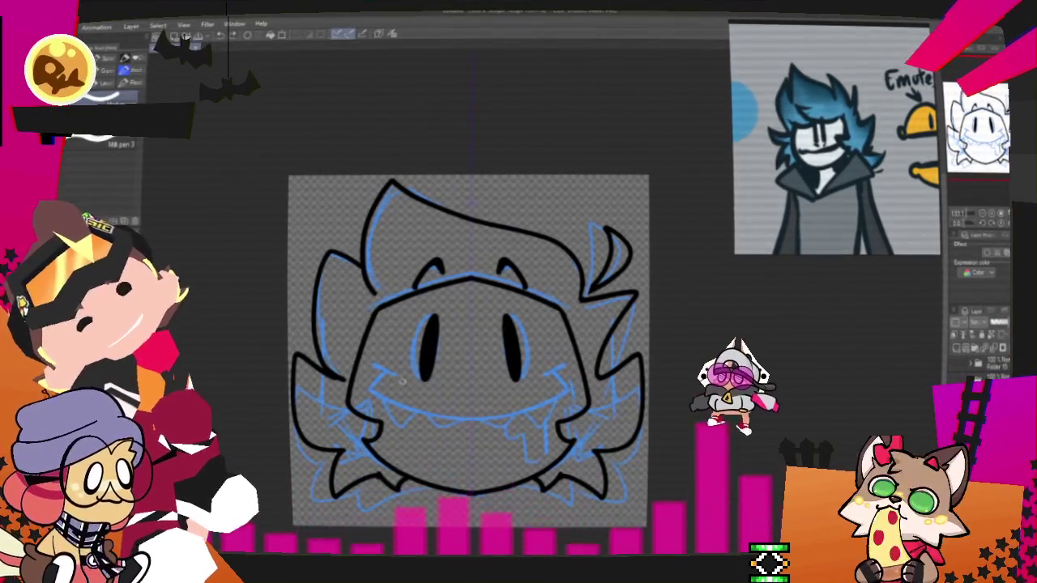
pyautogui.moveTo(373, 375); pyautogui.dragTo(567, 375)
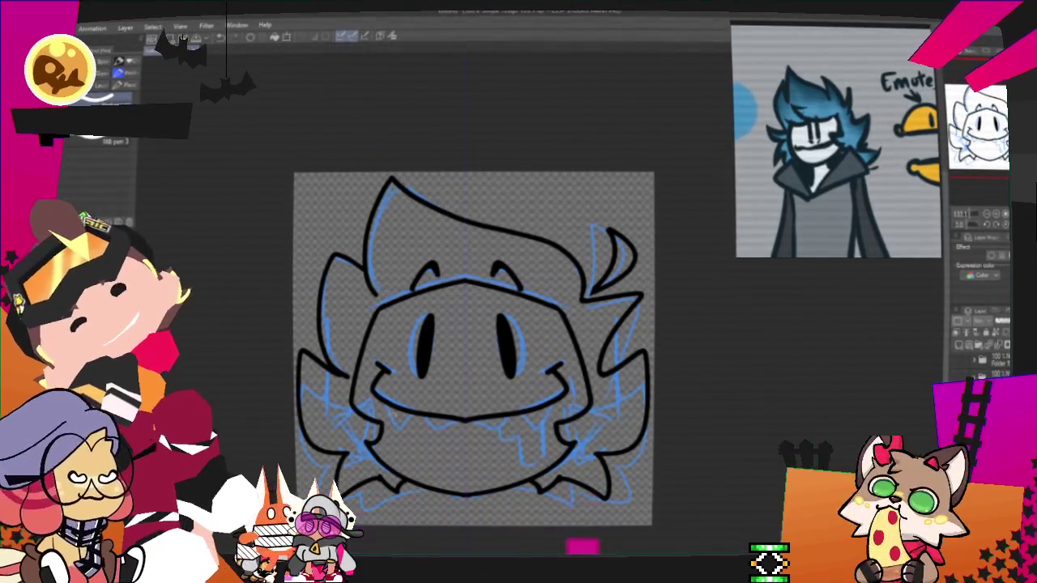
# Step: Ink a row of small sharp fangs along the mouth line
pyautogui.moveTo(389, 412); pyautogui.dragTo(453, 434)
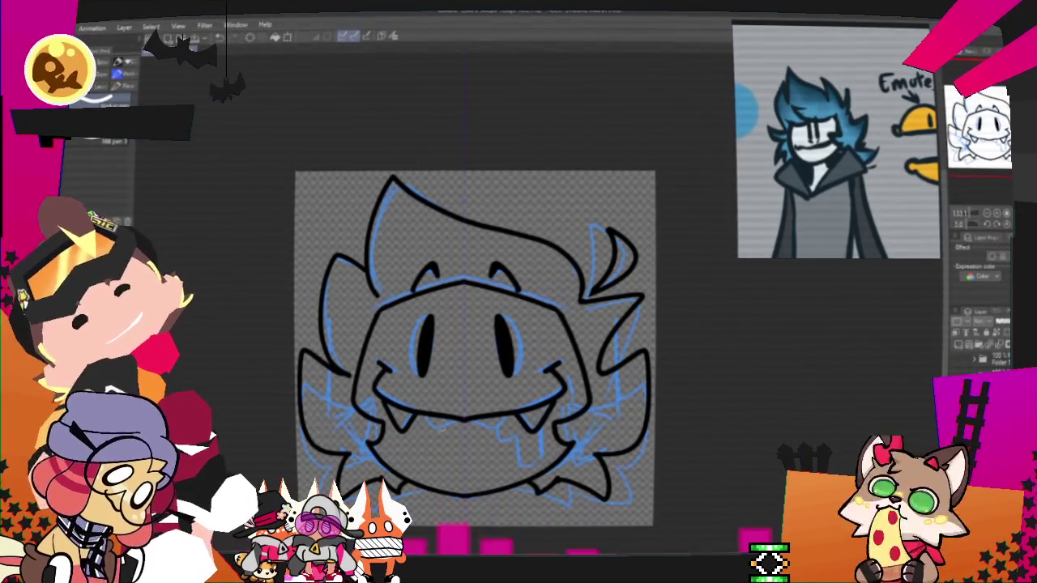
pyautogui.moveTo(421, 415); pyautogui.dragTo(518, 420)
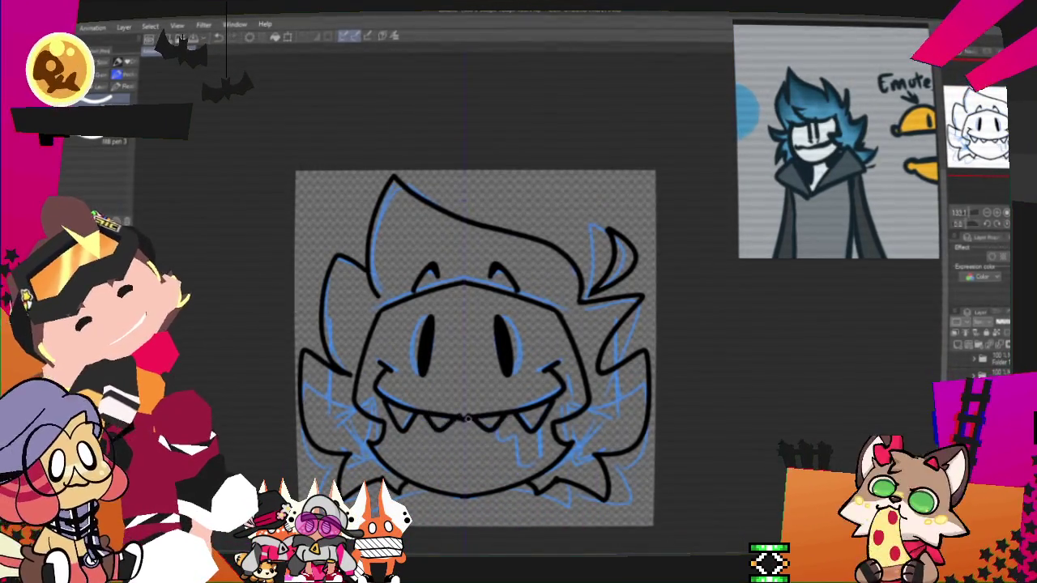
pyautogui.moveTo(428, 414); pyautogui.dragTo(519, 420)
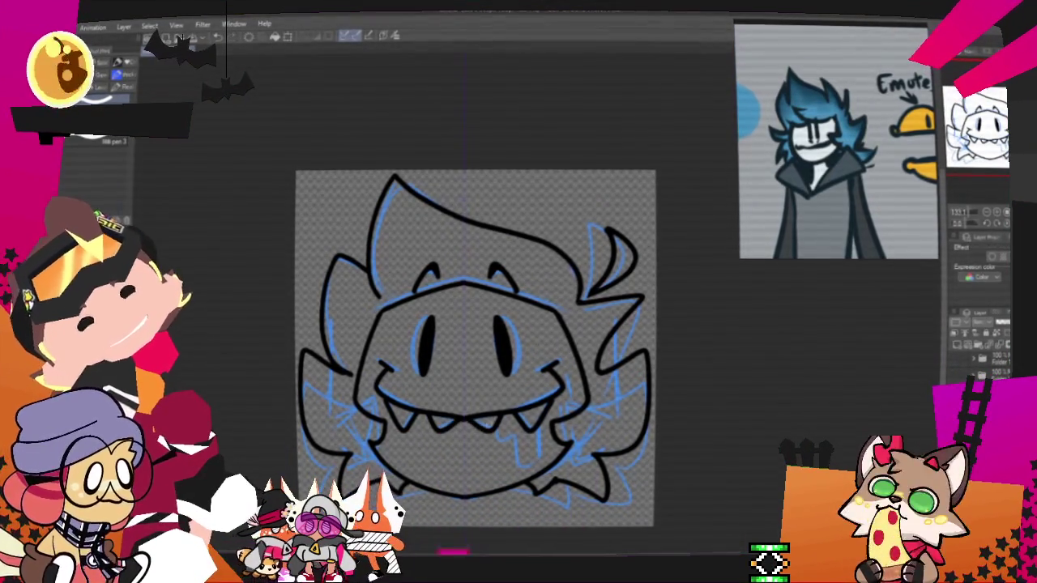
pyautogui.hotkey('ctrl', 'z')
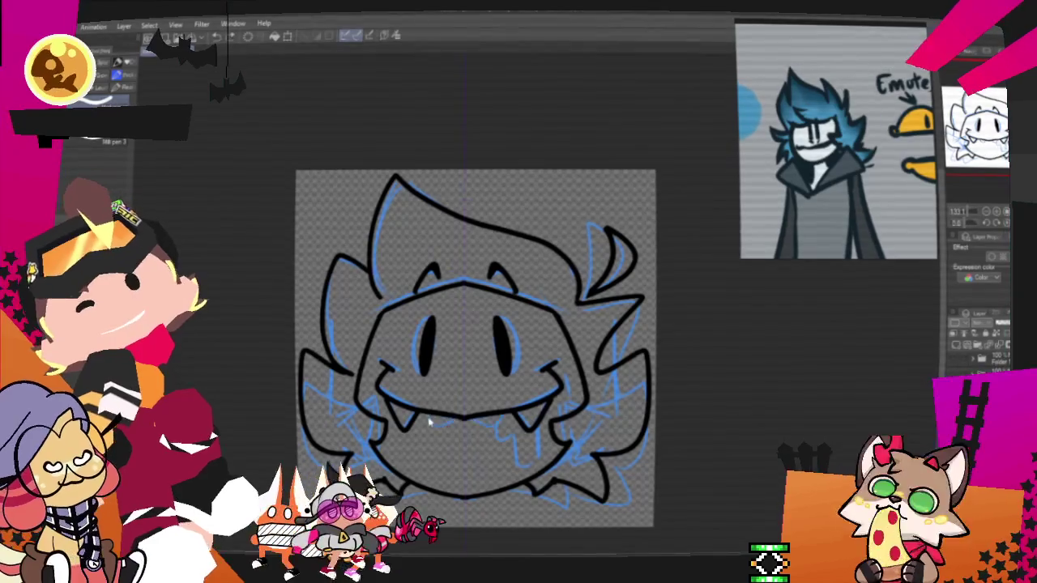
pyautogui.hotkey('ctrl', 'y')
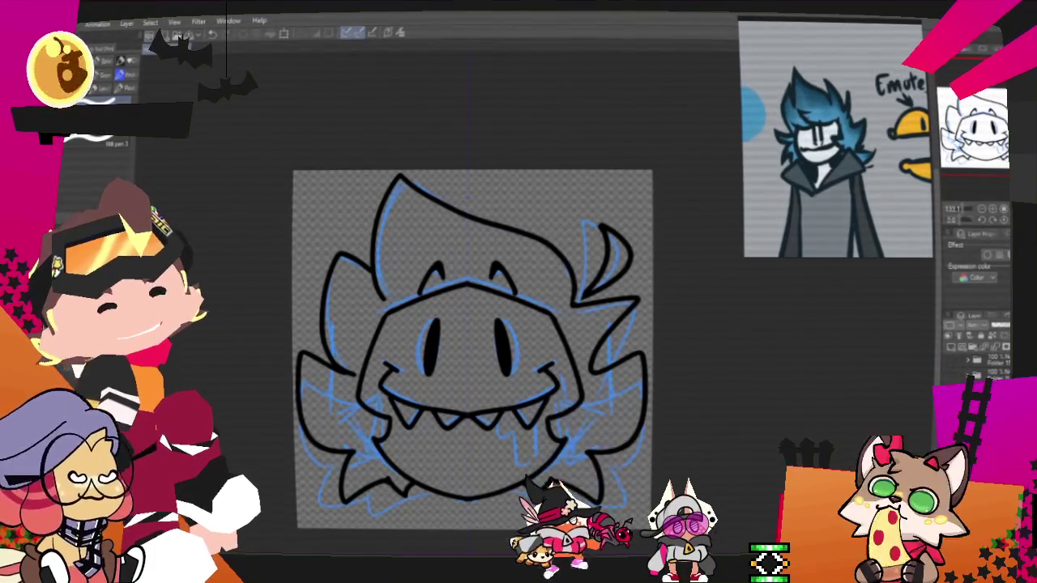
# Step: Draw a long drool drip hanging beneath the grin
pyautogui.moveTo(470, 348); pyautogui.dragTo(456, 321)
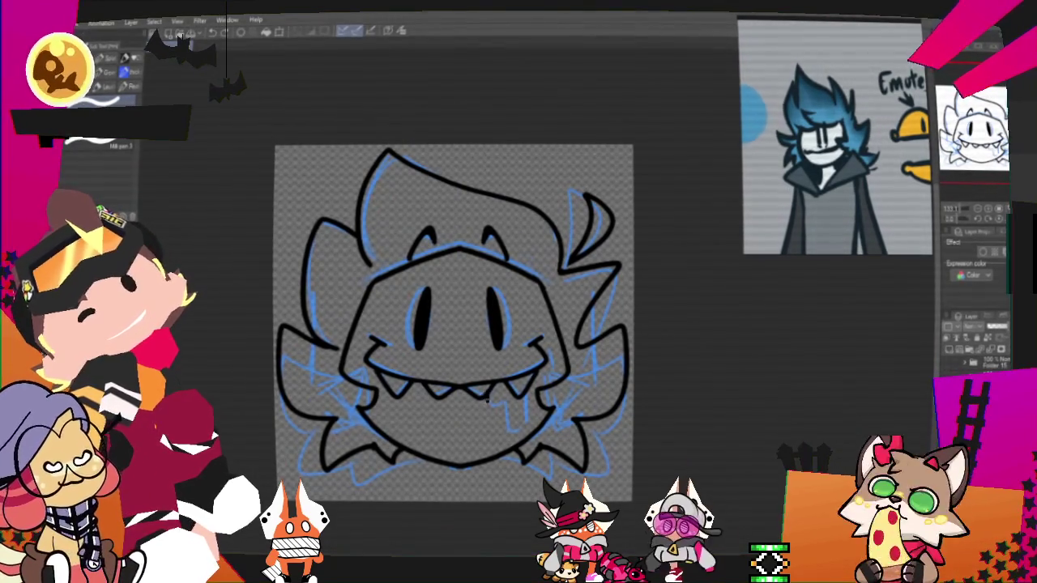
pyautogui.moveTo(506, 401); pyautogui.dragTo(527, 397)
pyautogui.hotkey('ctrl', 'z')
pyautogui.hotkey('ctrl', 'y')
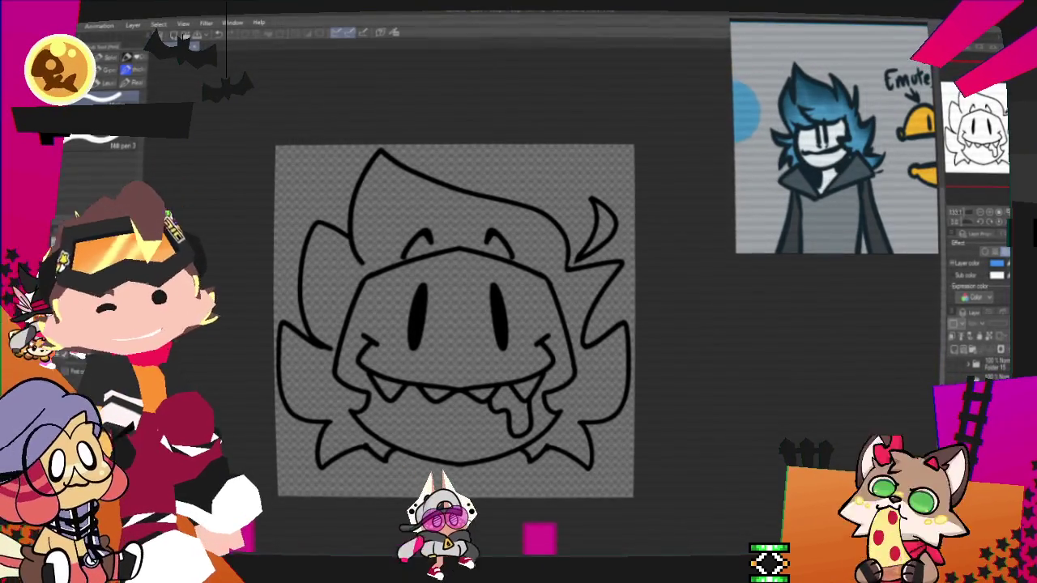
pyautogui.press('g')
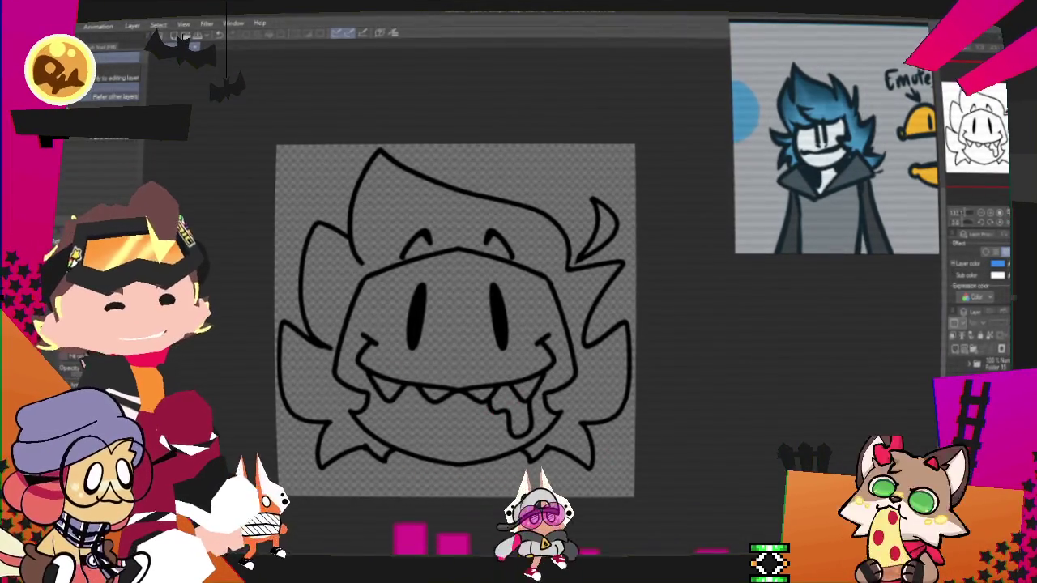
# Step: Fill the drool yellow-orange, the face with the reference skin colour, and the hair blue
pyautogui.click(512, 405)
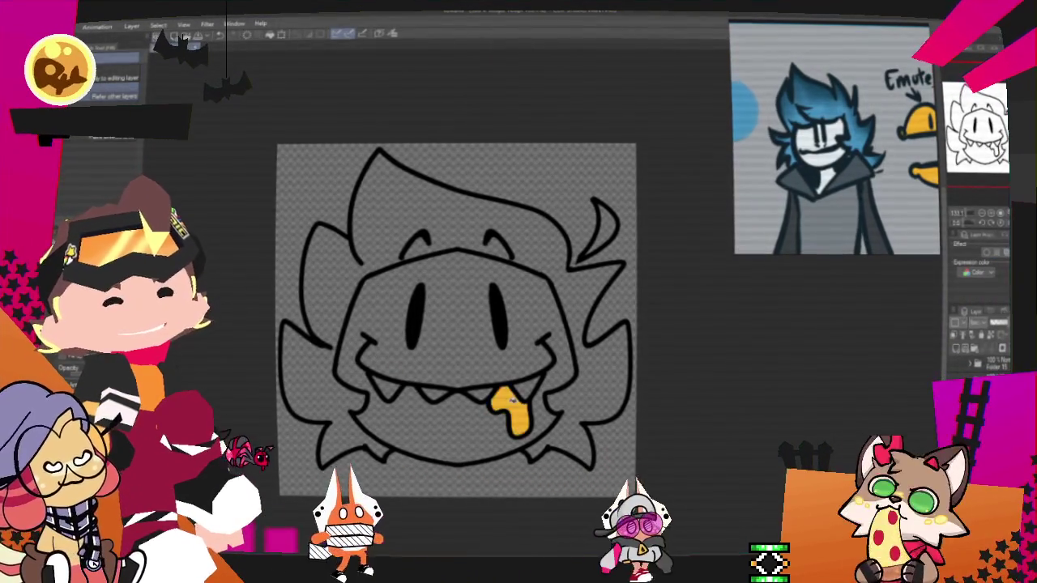
pyautogui.click(381, 33)
pyautogui.click(839, 170)
pyautogui.click(454, 340)
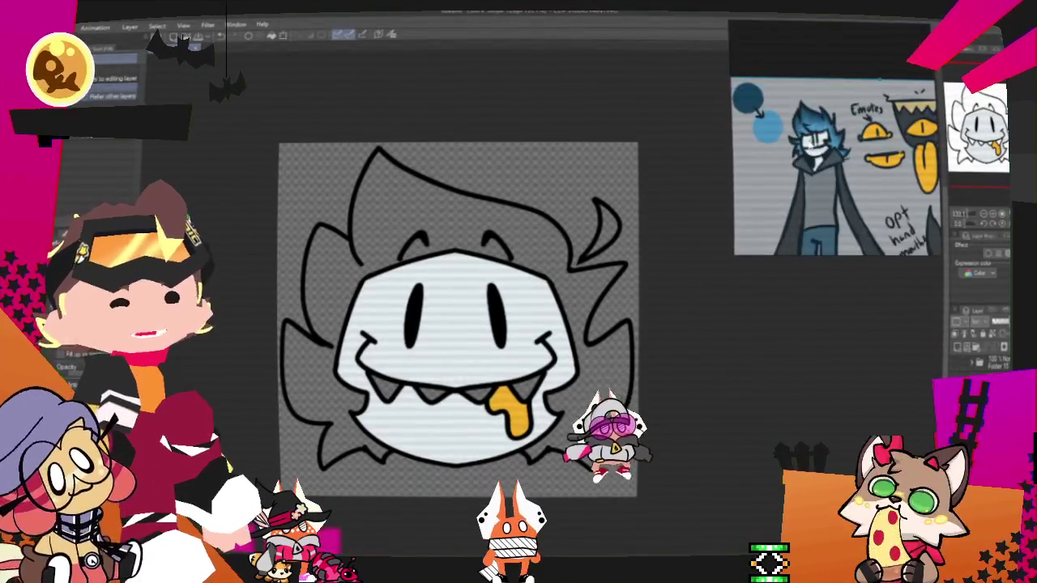
pyautogui.scroll(3, 879, 149)
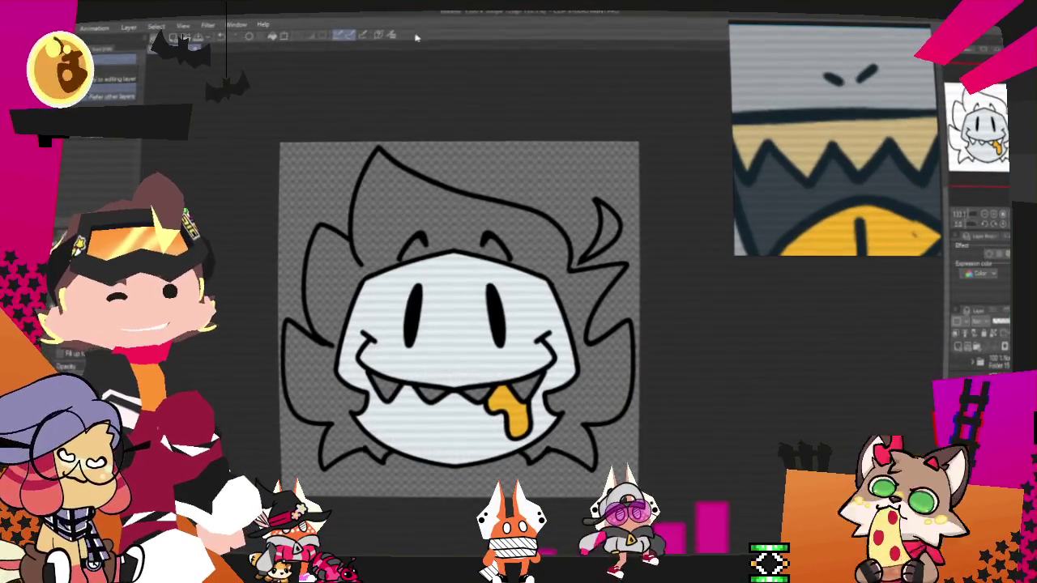
pyautogui.scroll(2, 394, 395)
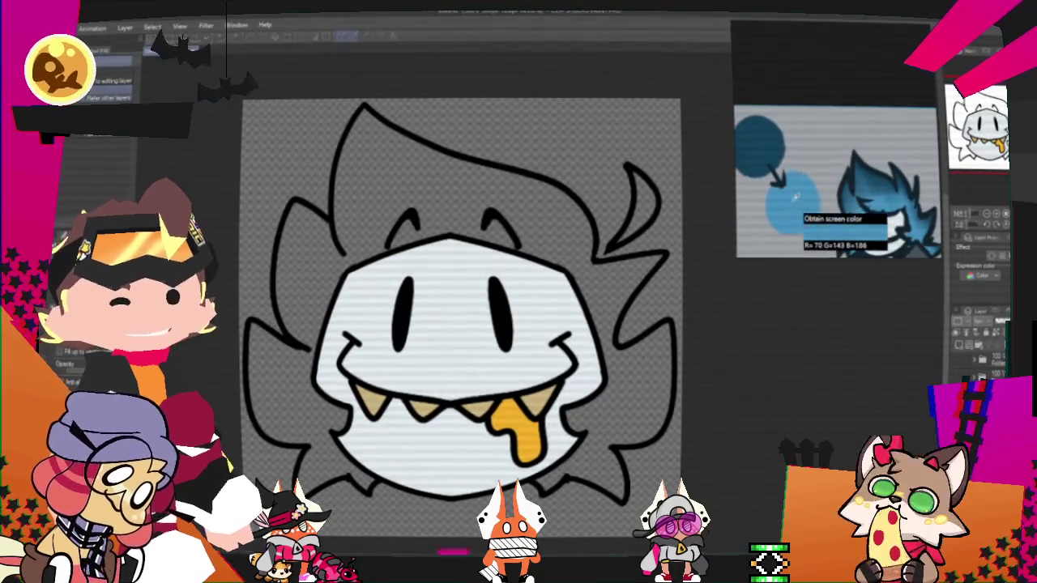
pyautogui.click(536, 157)
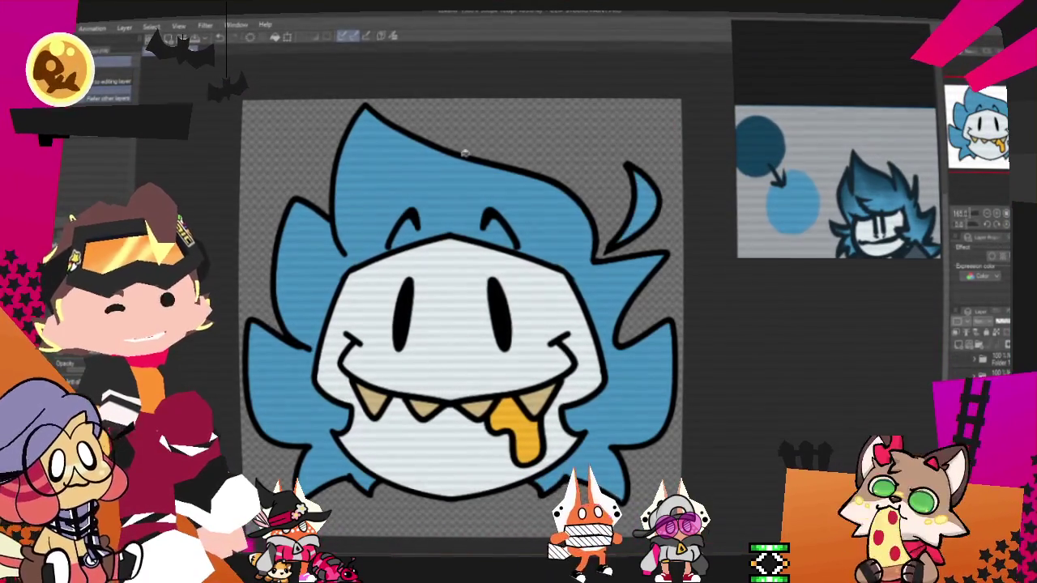